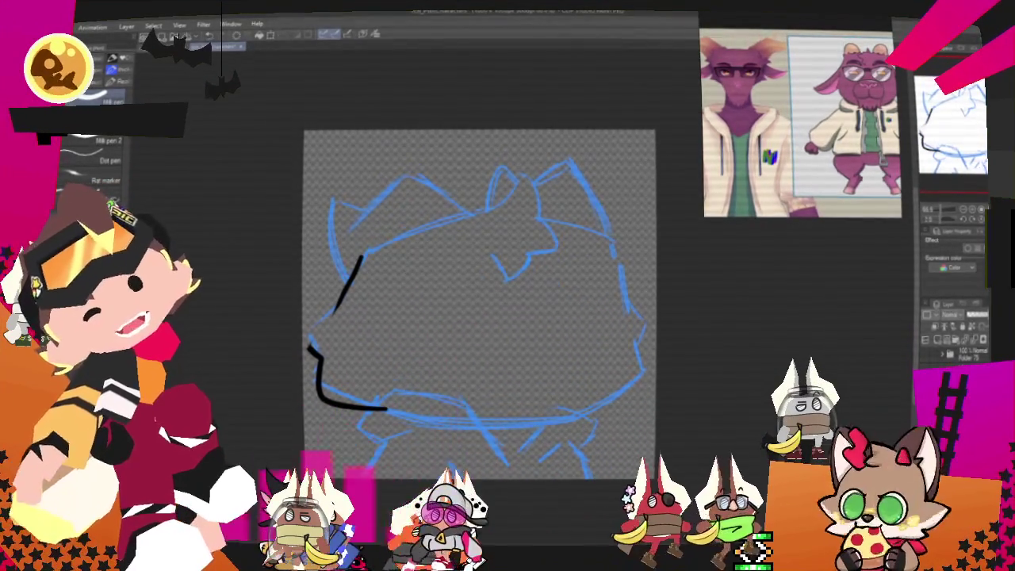
# - Ink the left chin line joining the jaw and the right side of the face
pyautogui.moveTo(334, 312); pyautogui.dragTo(306, 346)
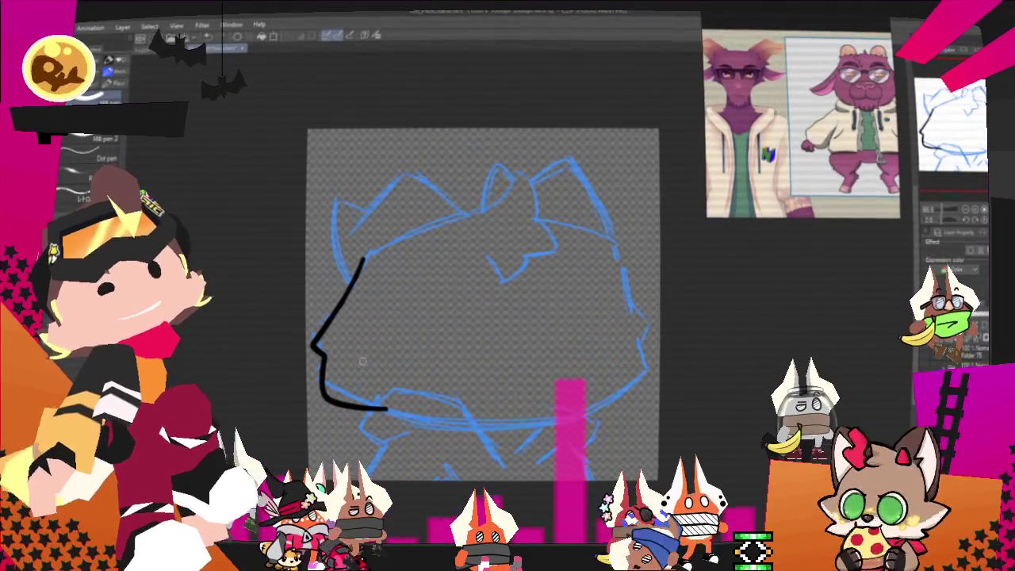
pyautogui.moveTo(476, 302); pyautogui.dragTo(454, 259)
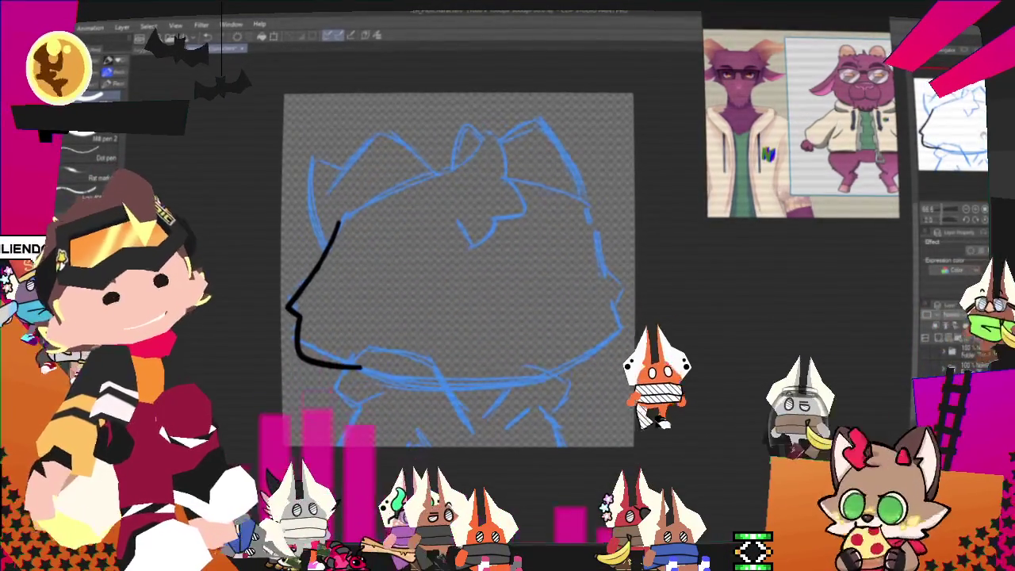
pyautogui.moveTo(588, 196)
pyautogui.mouseDown()
pyautogui.moveTo(629, 292)
pyautogui.moveTo(615, 301)
pyautogui.moveTo(621, 324)
pyautogui.mouseUp()
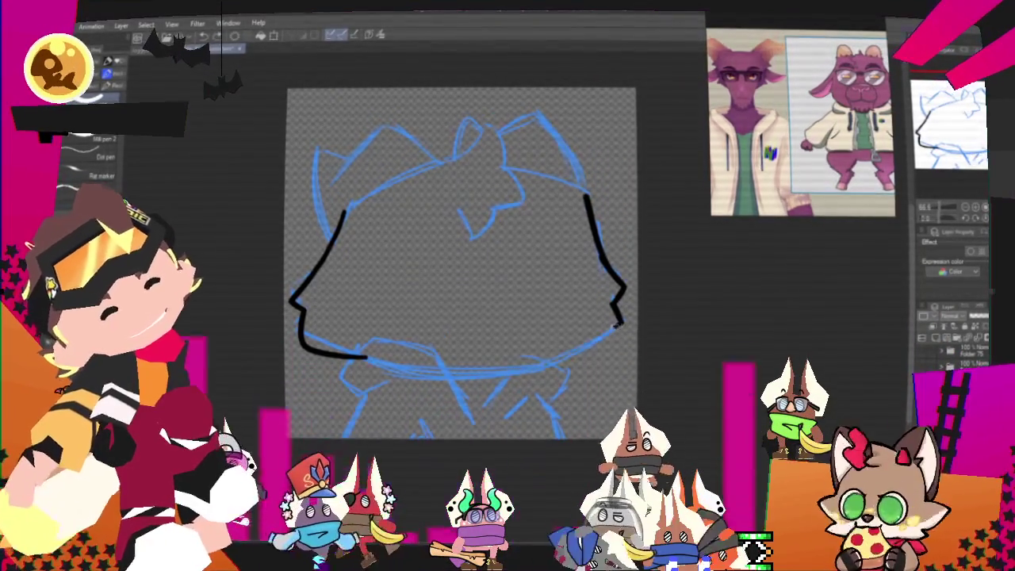
# - Ink the lower right jaw line, redrawing it longer and thicker
pyautogui.moveTo(621, 325)
pyautogui.mouseDown()
pyautogui.moveTo(498, 373)
pyautogui.moveTo(619, 329)
pyautogui.mouseUp()
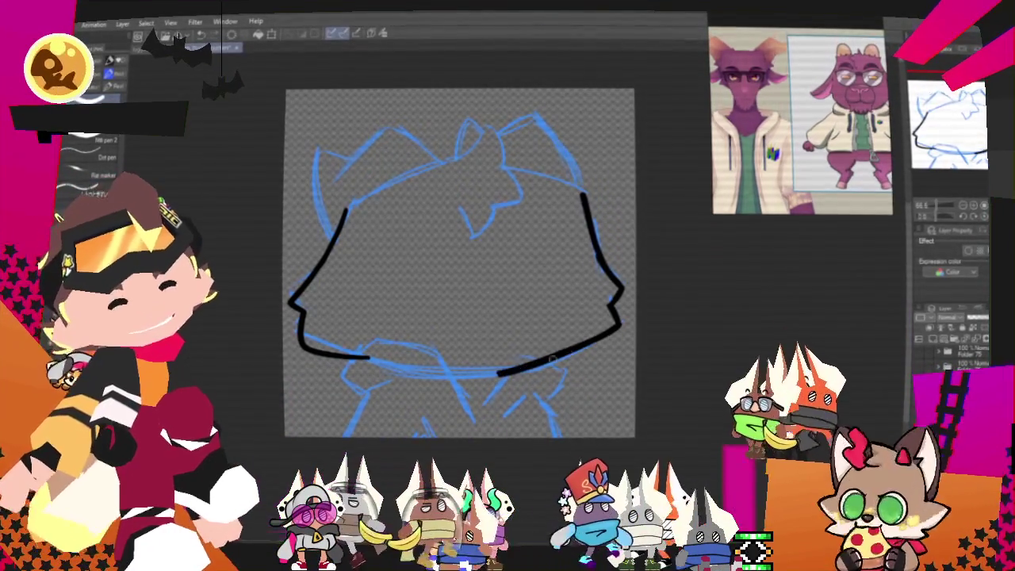
pyautogui.moveTo(491, 379); pyautogui.dragTo(613, 339)
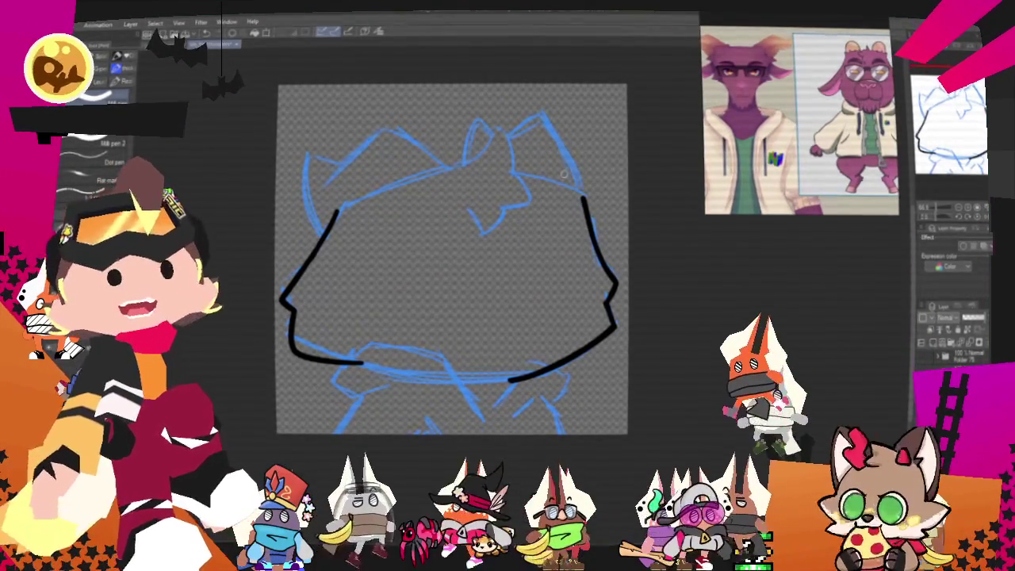
pyautogui.moveTo(452, 258); pyautogui.dragTo(441, 297)
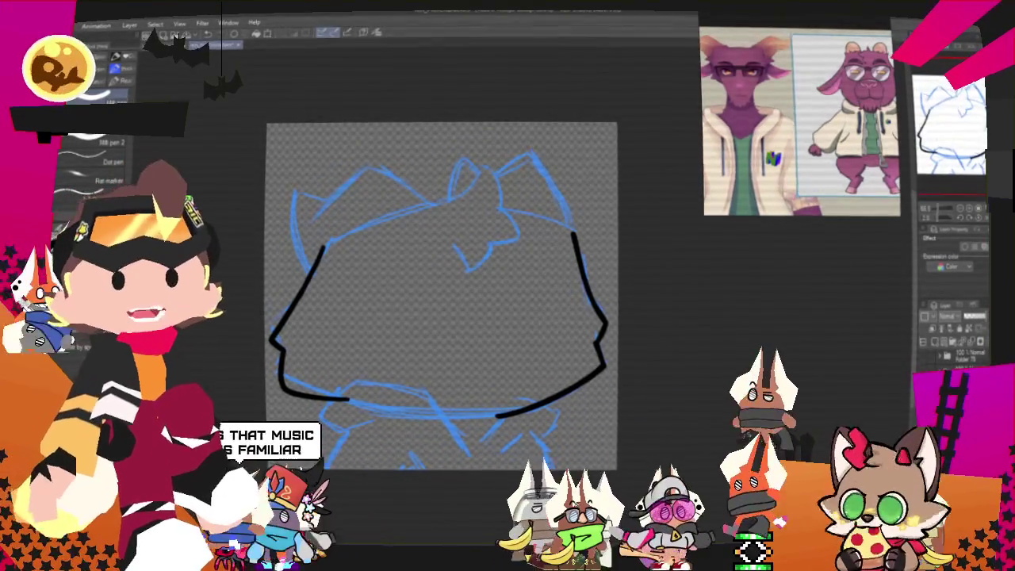
pyautogui.moveTo(444, 293); pyautogui.dragTo(494, 308)
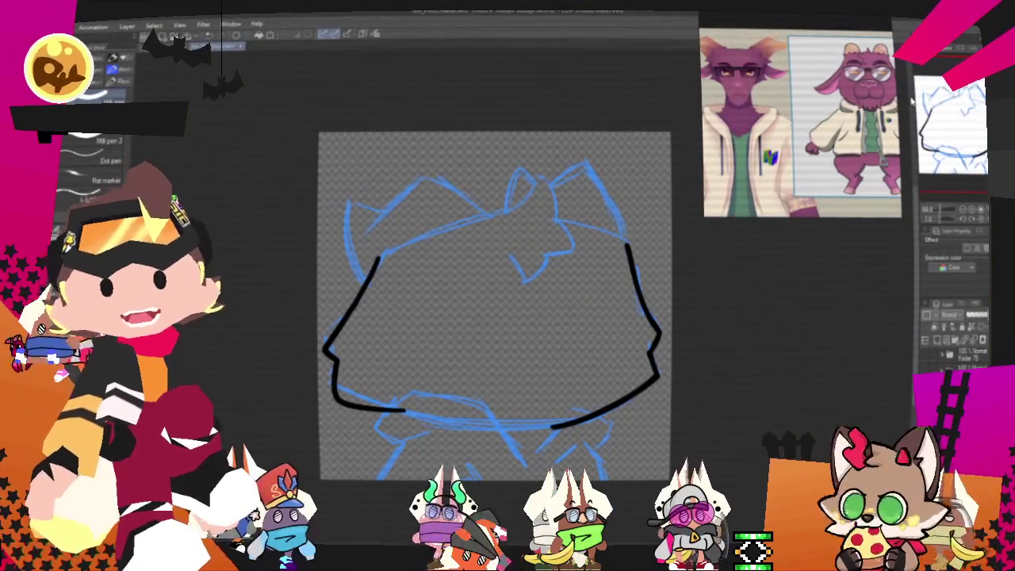
pyautogui.scroll(1, 494, 318)
# - Ink a curved ear tip at the top centre of the head in two strokes
pyautogui.moveTo(499, 228); pyautogui.dragTo(553, 253)
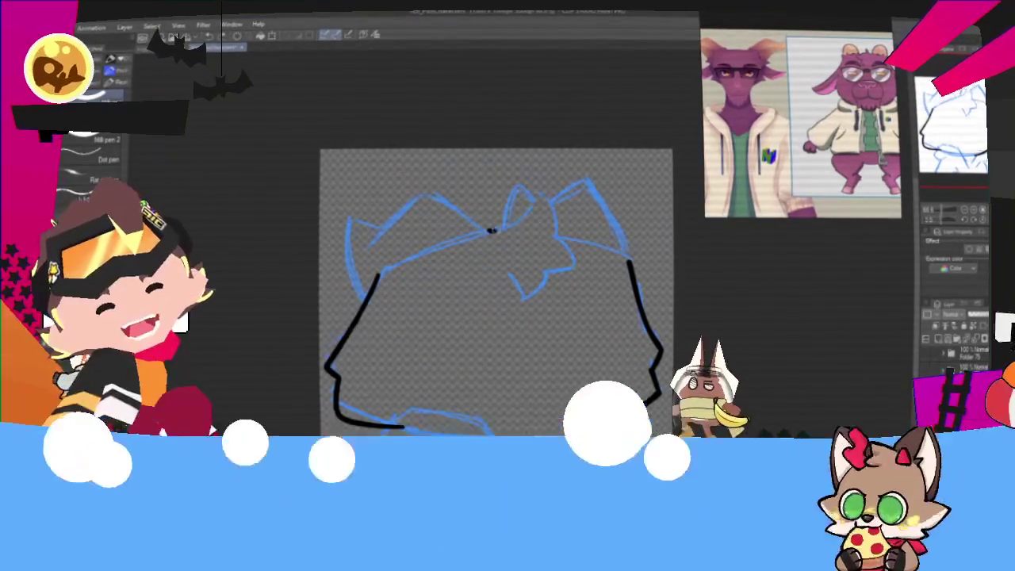
pyautogui.moveTo(489, 231); pyautogui.dragTo(545, 244)
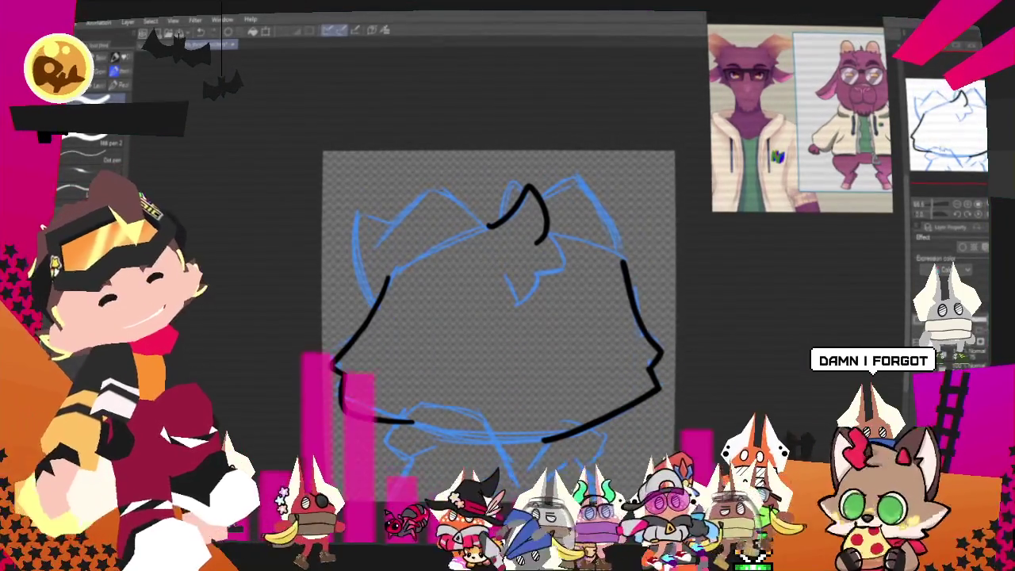
pyautogui.moveTo(499, 317); pyautogui.dragTo(560, 306)
# - Ink the head's top outline and left ear, undoing and redrawing the top-right line
pyautogui.moveTo(482, 180); pyautogui.dragTo(546, 212)
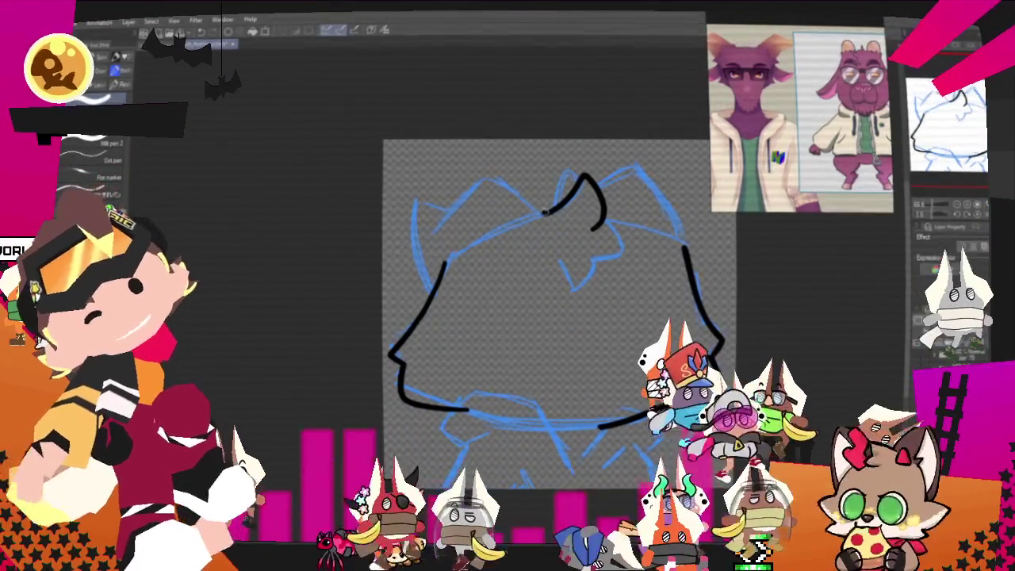
pyautogui.moveTo(435, 230); pyautogui.dragTo(480, 179)
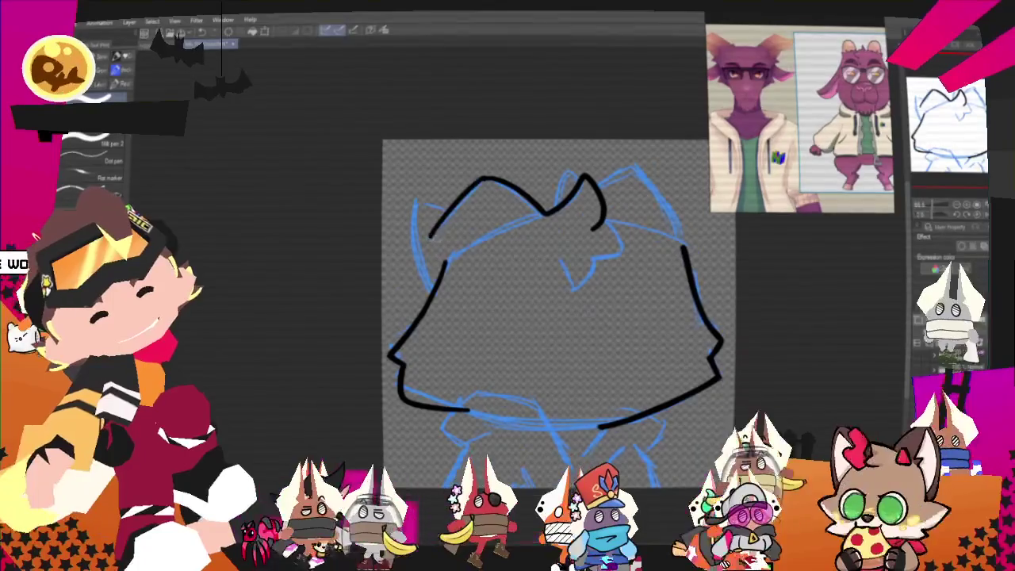
pyautogui.moveTo(426, 199); pyautogui.dragTo(435, 228)
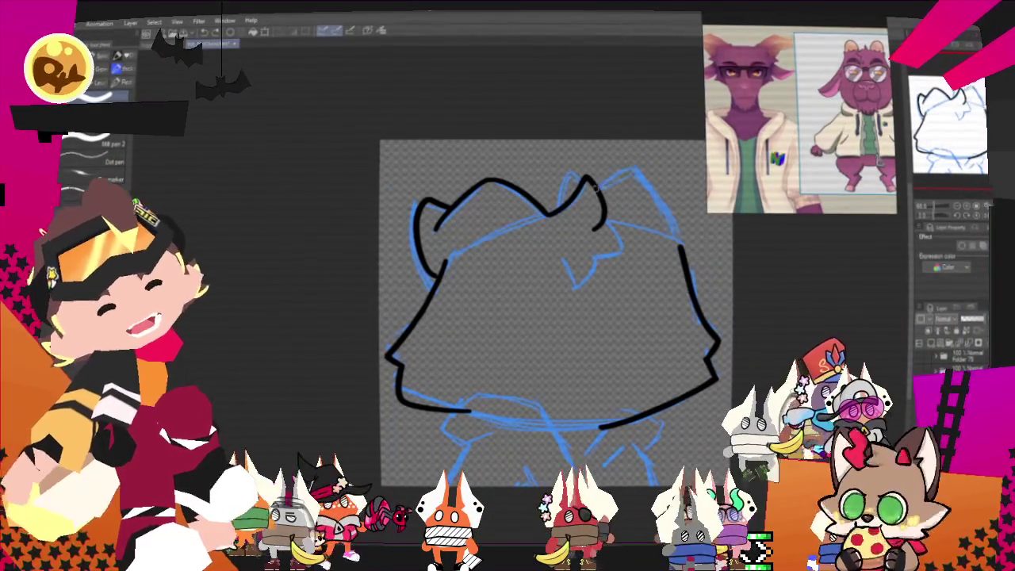
pyautogui.hotkey('ctrl', 'z')
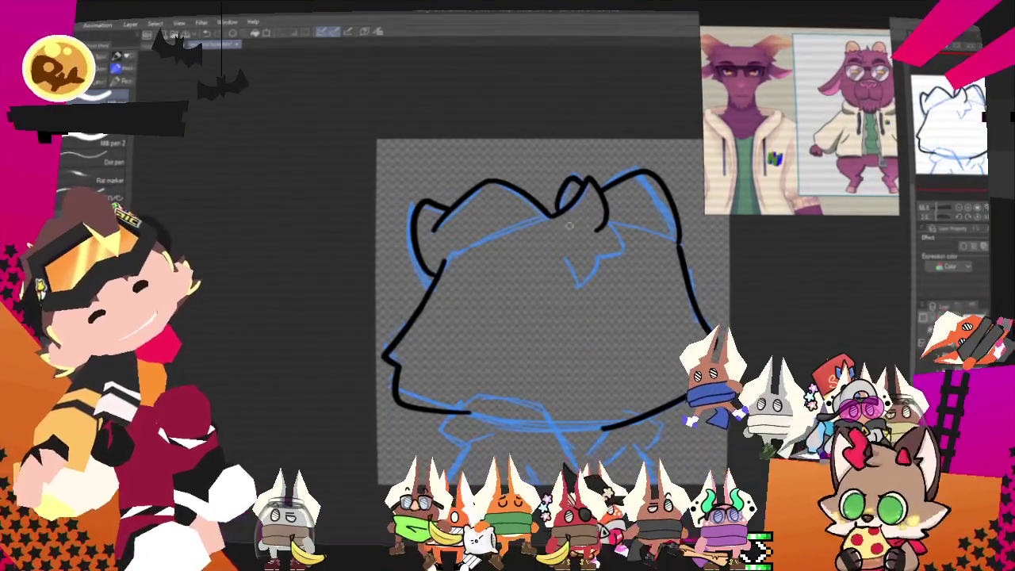
pyautogui.moveTo(607, 227)
pyautogui.mouseDown()
pyautogui.moveTo(625, 253)
pyautogui.moveTo(599, 262)
pyautogui.mouseUp()
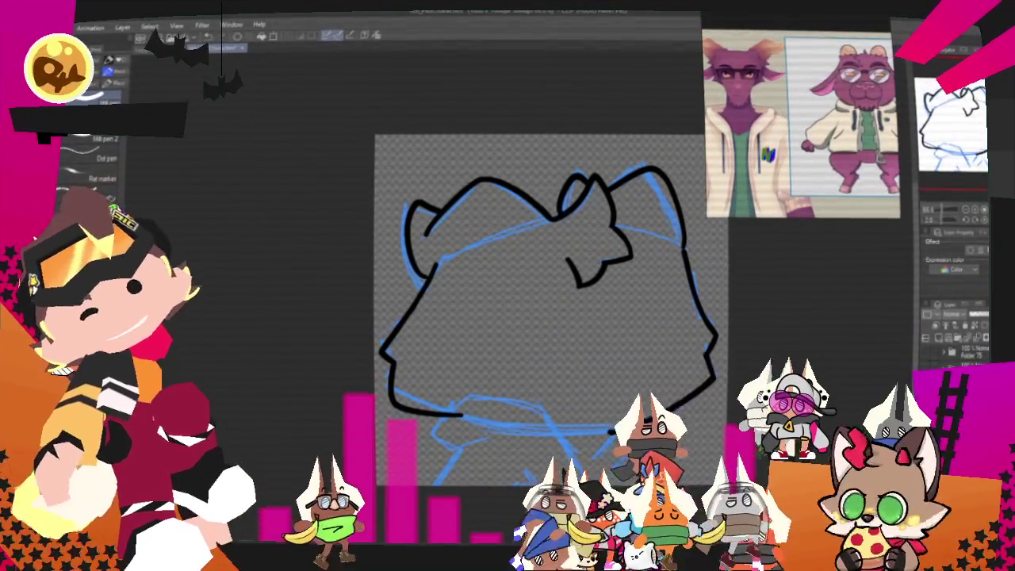
# - Ink the short neck line and the diagonal hoodie collar lines below the jaw
pyautogui.moveTo(539, 309); pyautogui.dragTo(493, 264)
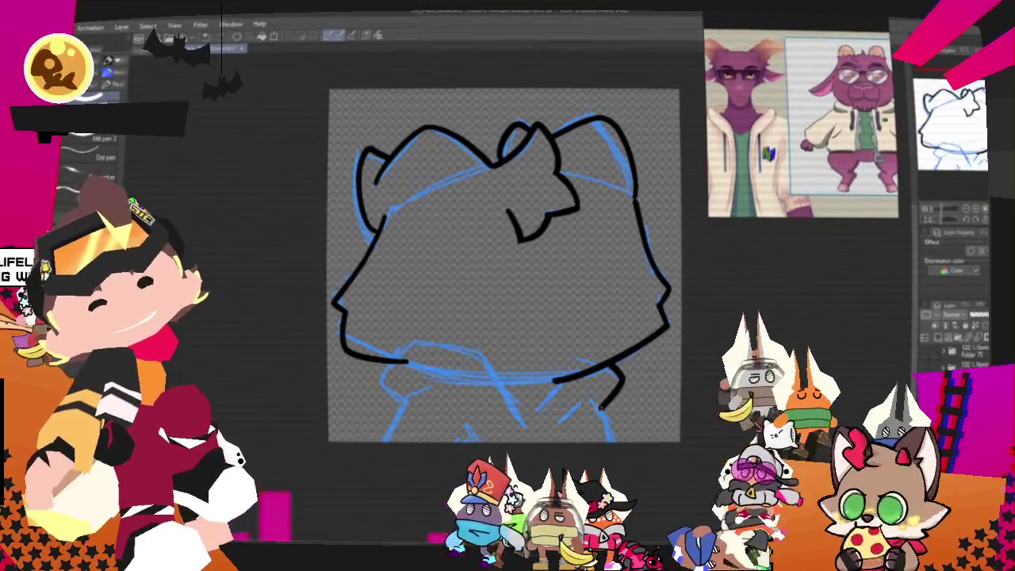
pyautogui.moveTo(555, 387)
pyautogui.mouseDown()
pyautogui.moveTo(523, 409)
pyautogui.moveTo(407, 353)
pyautogui.mouseUp()
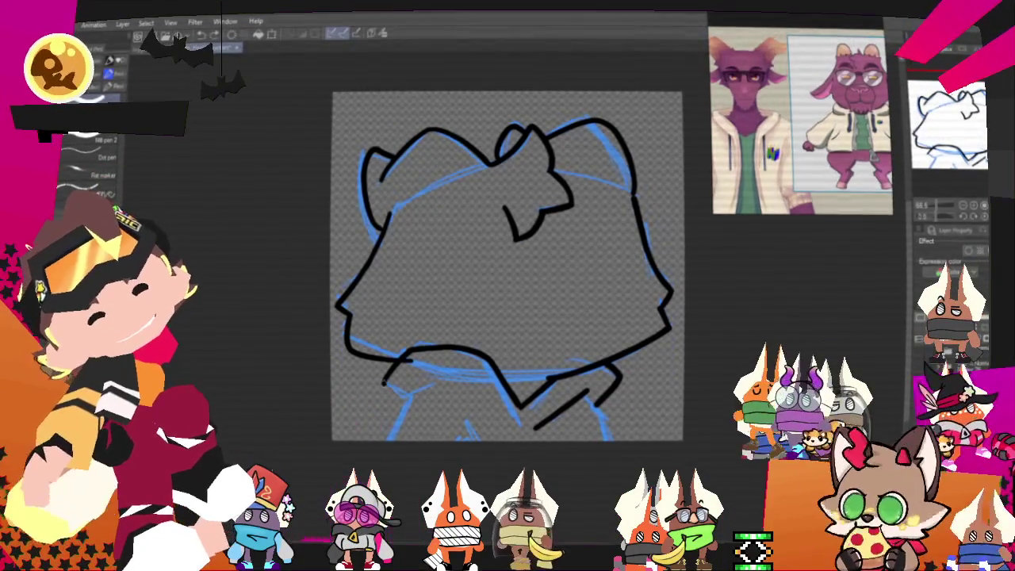
pyautogui.moveTo(387, 382); pyautogui.dragTo(409, 403)
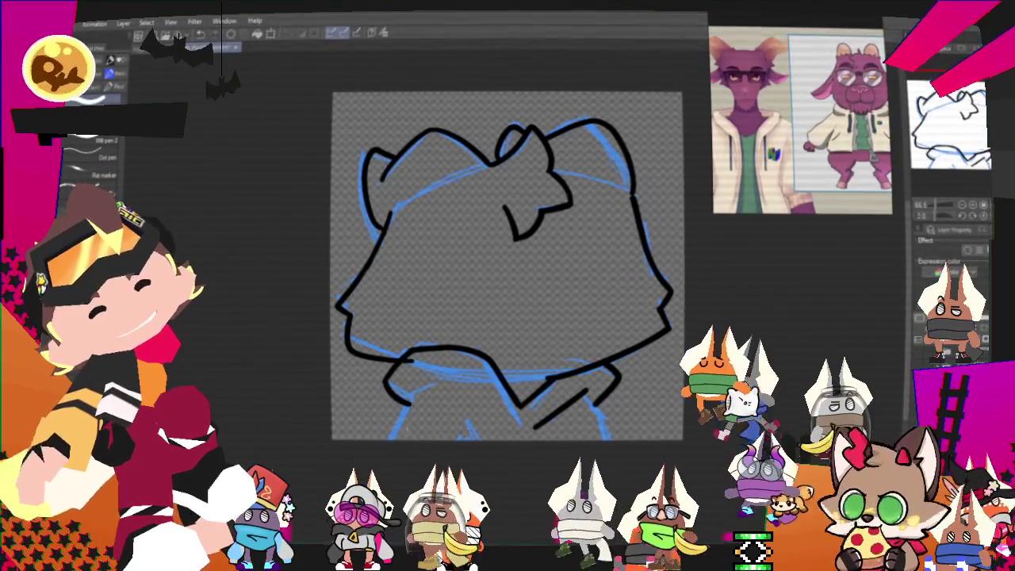
pyautogui.moveTo(474, 421); pyautogui.dragTo(488, 437)
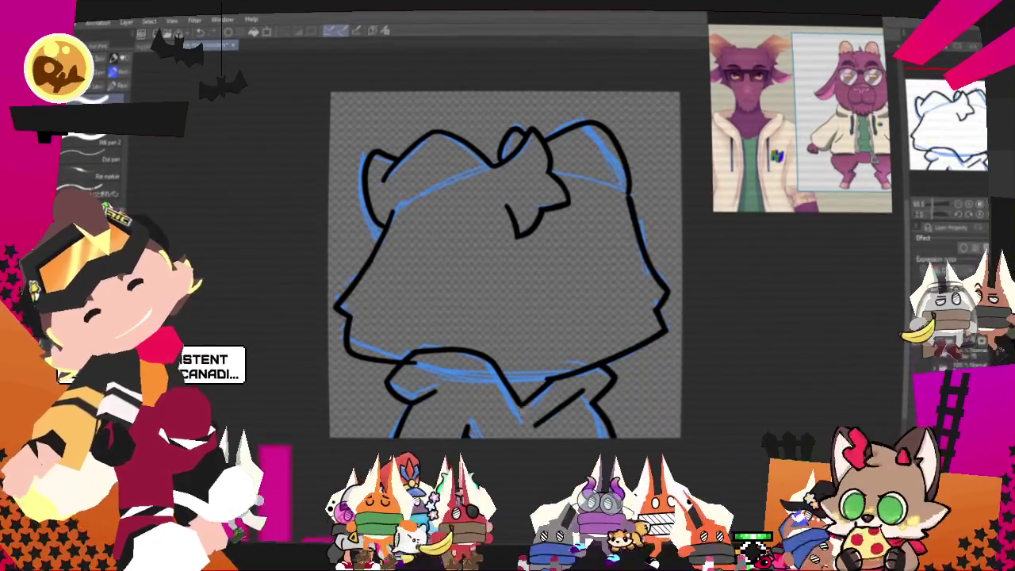
pyautogui.moveTo(464, 389); pyautogui.dragTo(516, 418)
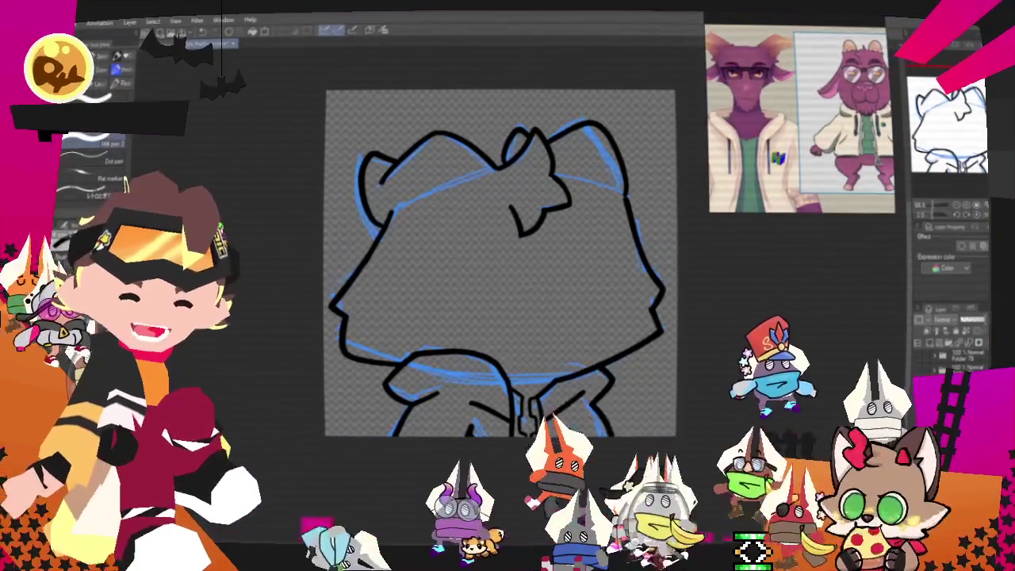
# - Select the lower chest lines and reshape them with a transform
pyautogui.press('m')
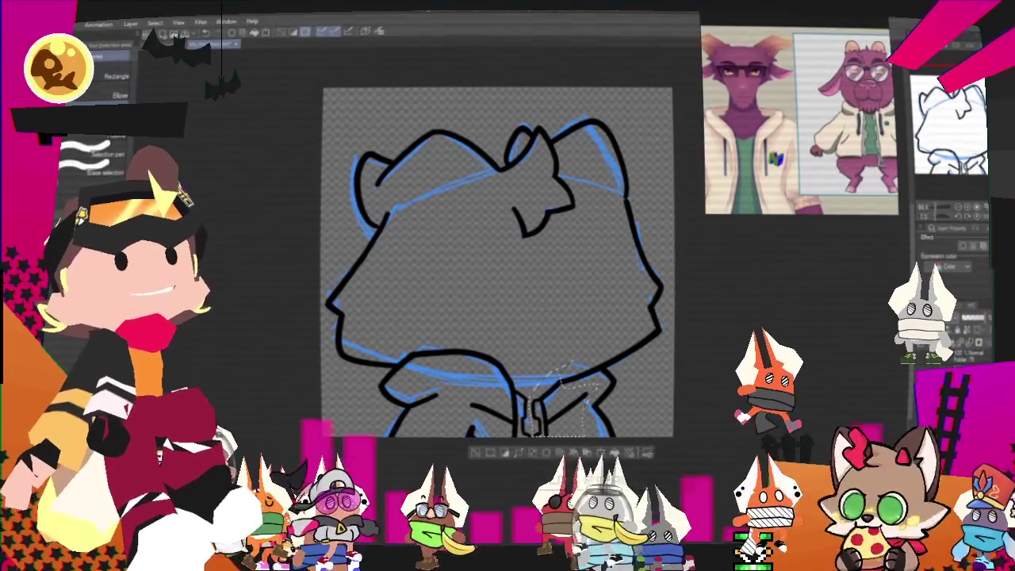
pyautogui.hotkey('ctrl', 't')
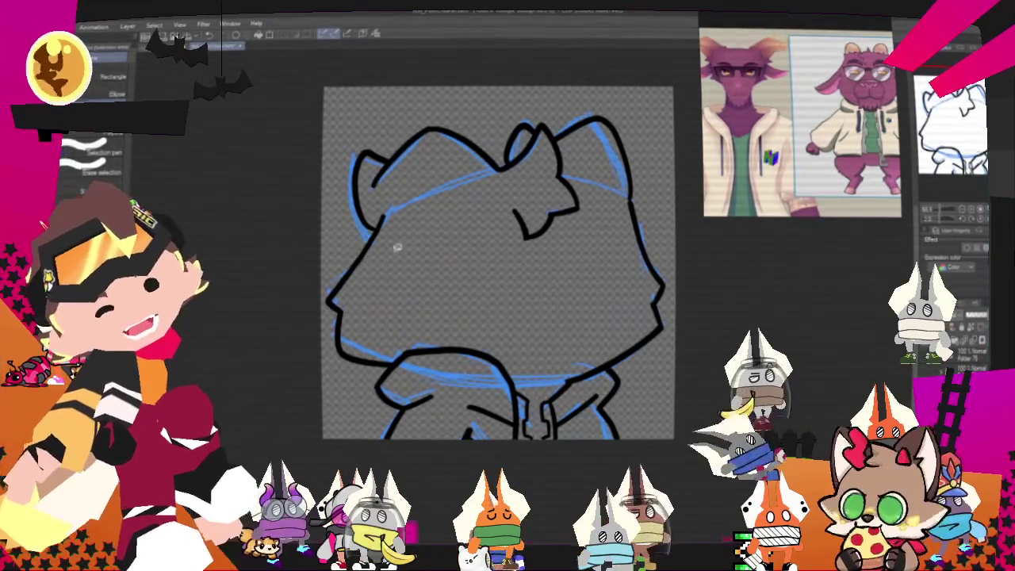
pyautogui.press('p')
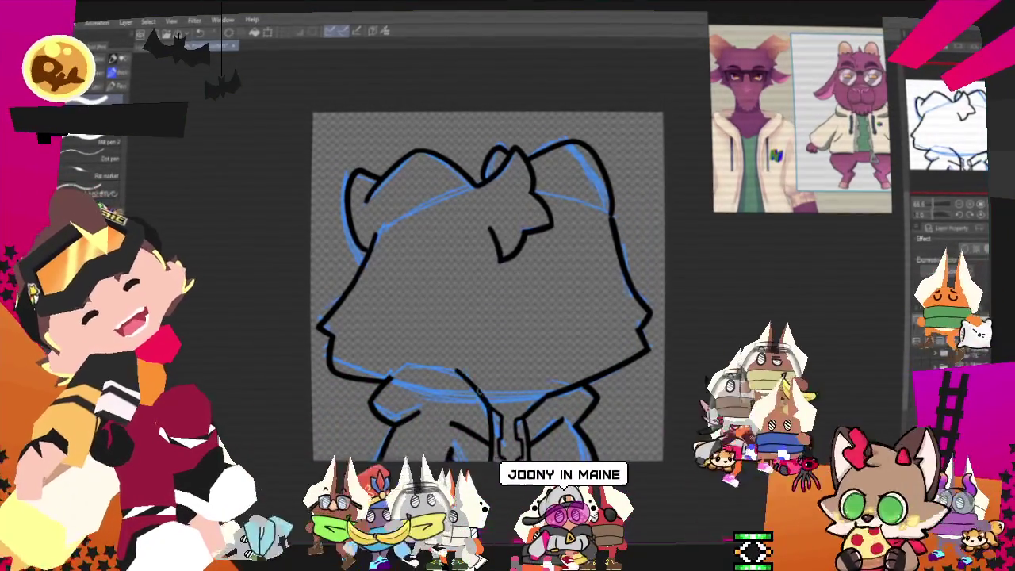
# - Ink a diagonal hoodie line and the collar-to-shoulder curve at the bottom
pyautogui.moveTo(456, 368); pyautogui.dragTo(489, 458)
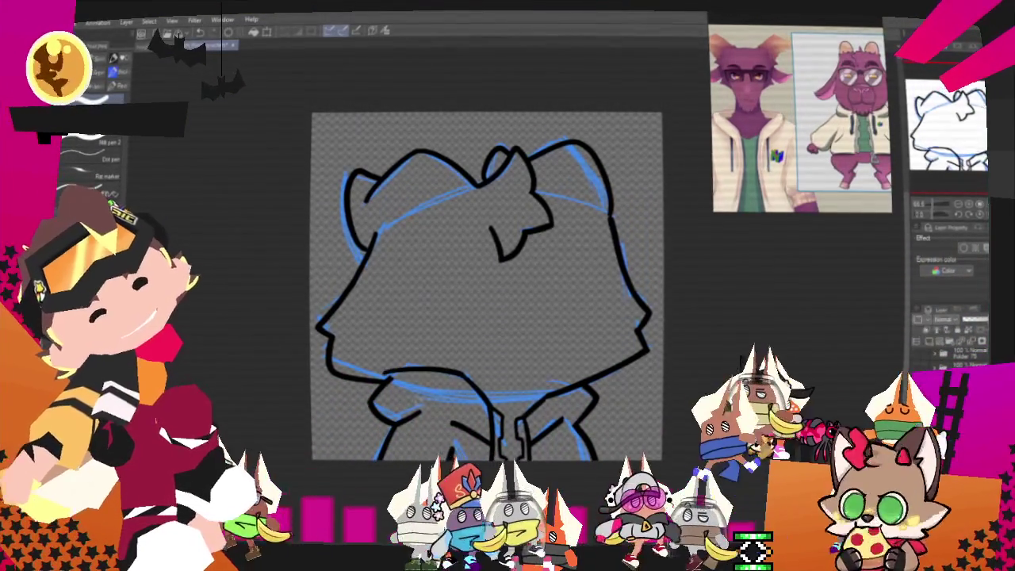
pyautogui.moveTo(468, 381); pyautogui.dragTo(386, 383)
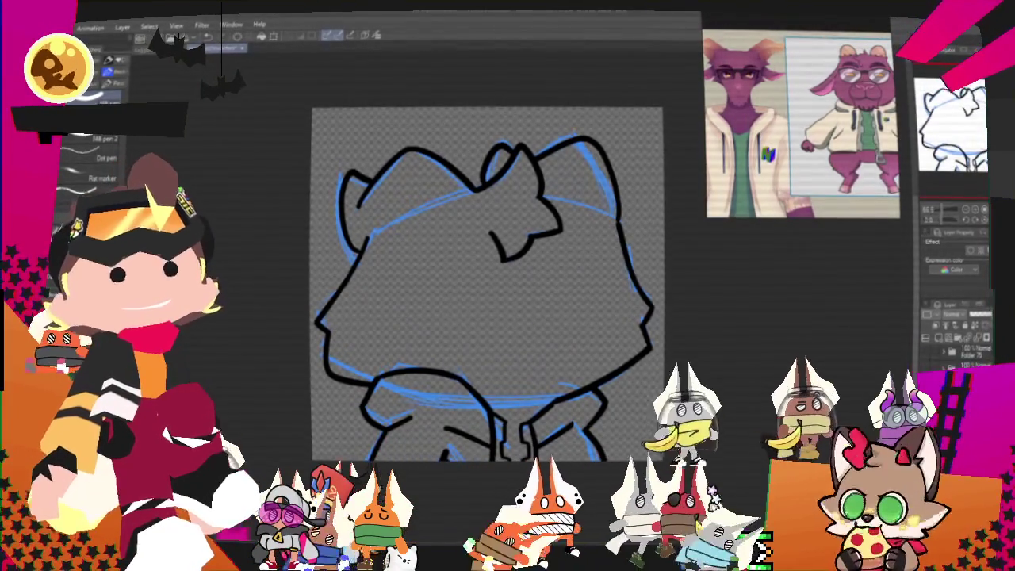
pyautogui.scroll(-3, 483, 376)
pyautogui.scroll(2, 521, 322)
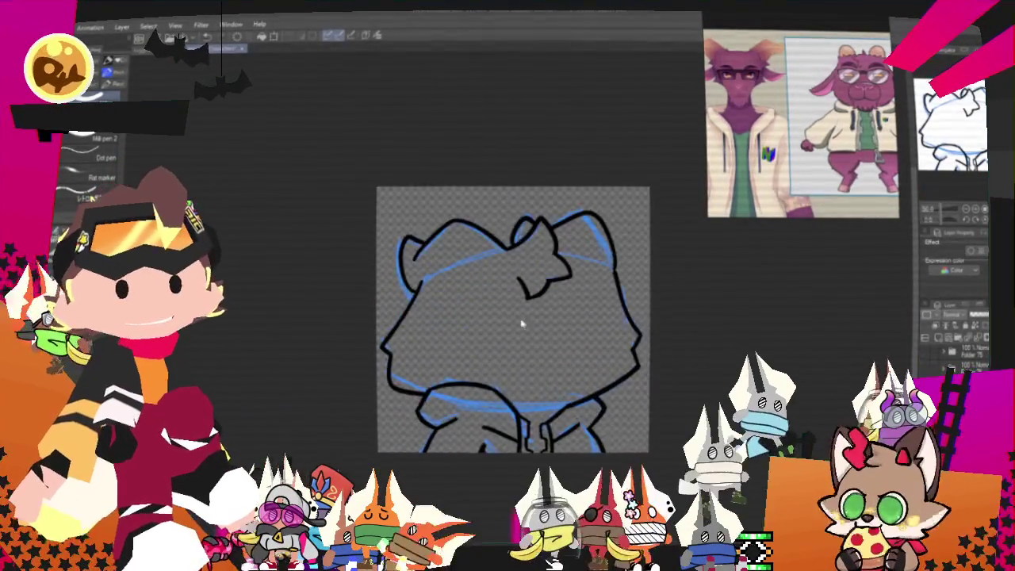
pyautogui.scroll(1, 498, 238)
pyautogui.scroll(-1, 437, 98)
pyautogui.scroll(1, 433, 86)
pyautogui.scroll(1, 421, 161)
pyautogui.scroll(1, 427, 179)
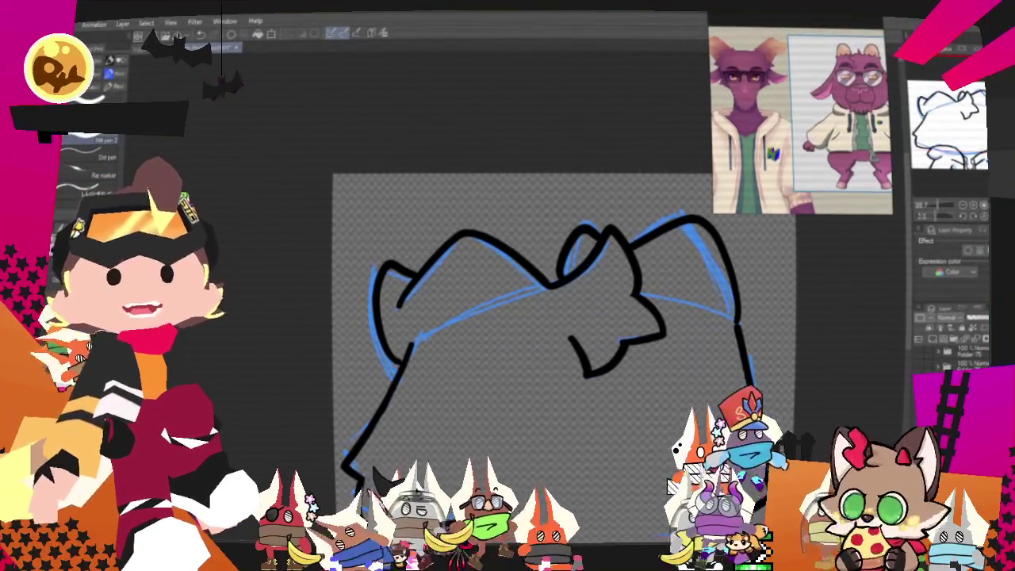
pyautogui.scroll(2, 555, 333)
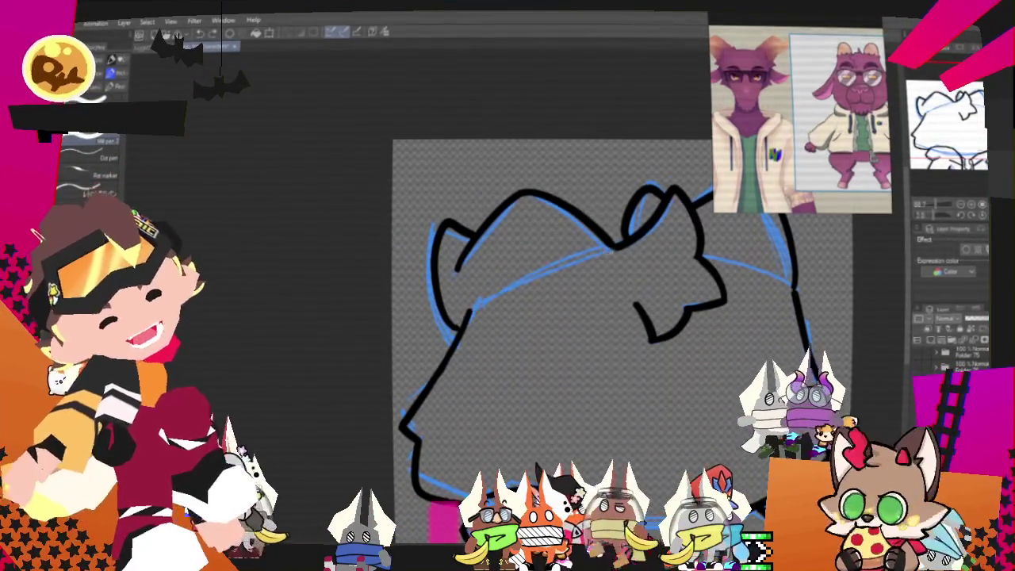
pyautogui.moveTo(472, 311)
pyautogui.mouseDown()
pyautogui.moveTo(626, 238)
pyautogui.moveTo(363, 271)
pyautogui.mouseUp()
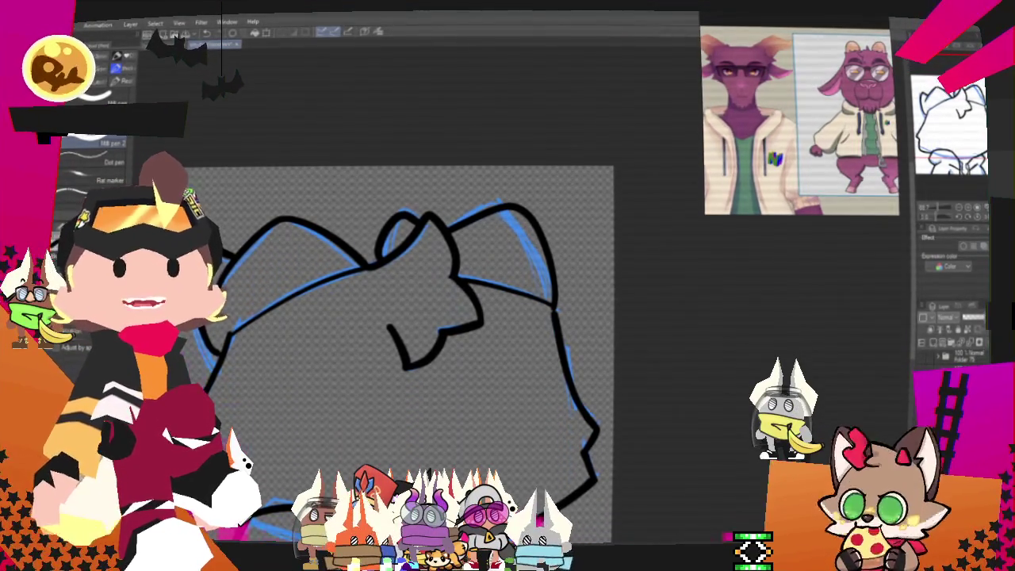
pyautogui.scroll(-2, 460, 363)
pyautogui.scroll(-1, 460, 363)
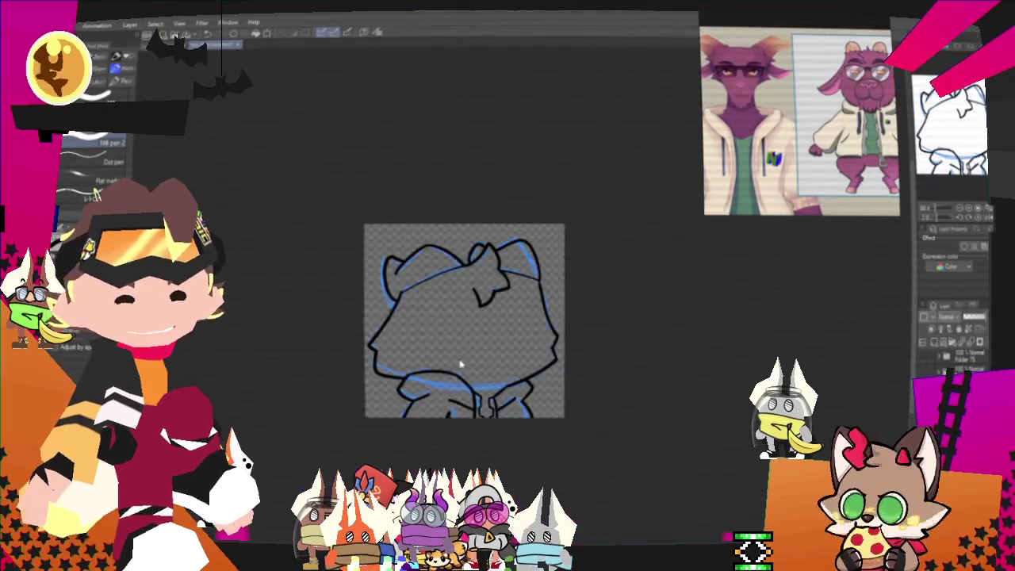
pyautogui.scroll(2, 460, 363)
pyautogui.scroll(1, 460, 363)
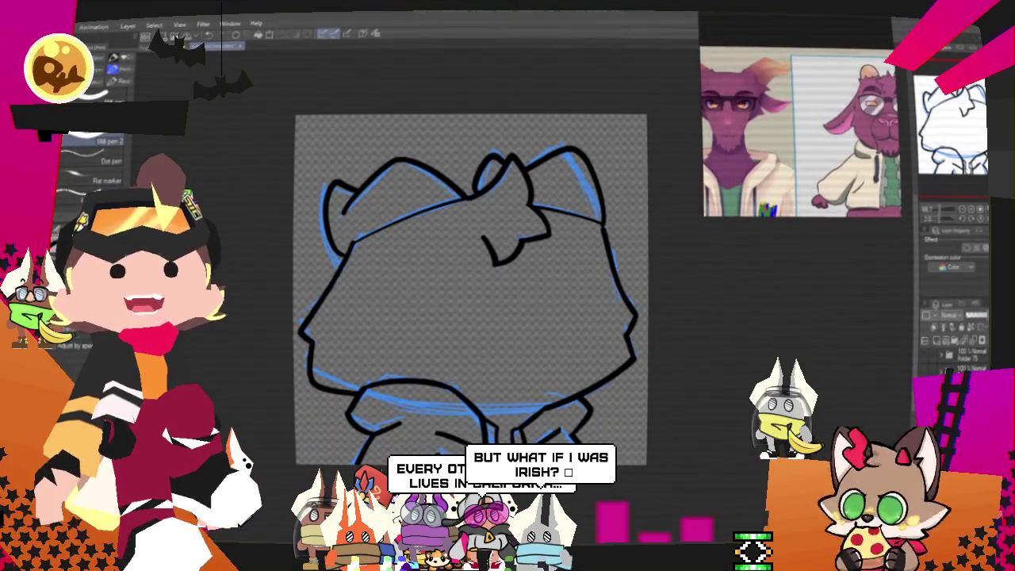
pyautogui.scroll(-1, 524, 319)
pyautogui.scroll(1, 567, 334)
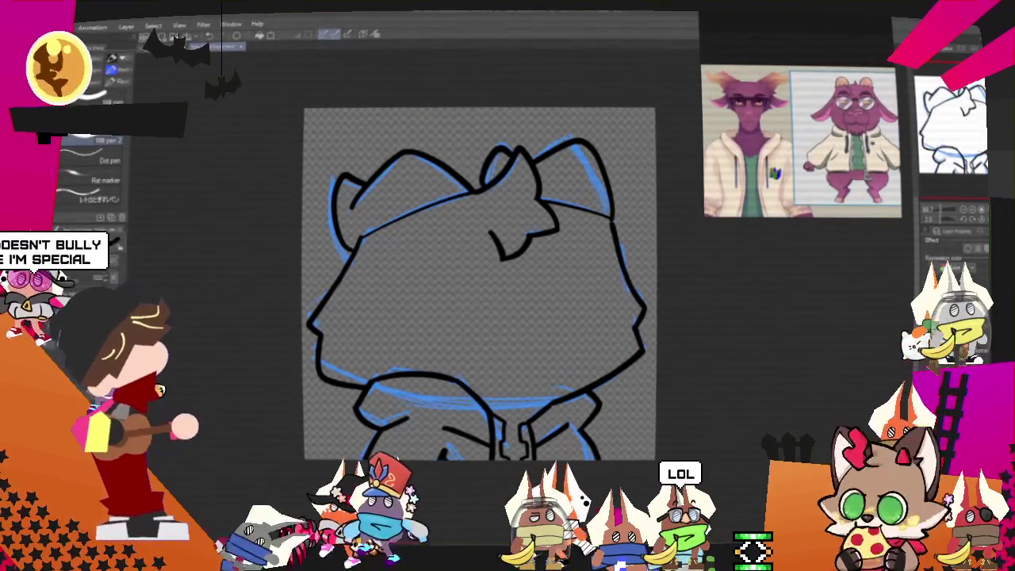
pyautogui.scroll(-2, 476, 310)
pyautogui.scroll(1, 548, 369)
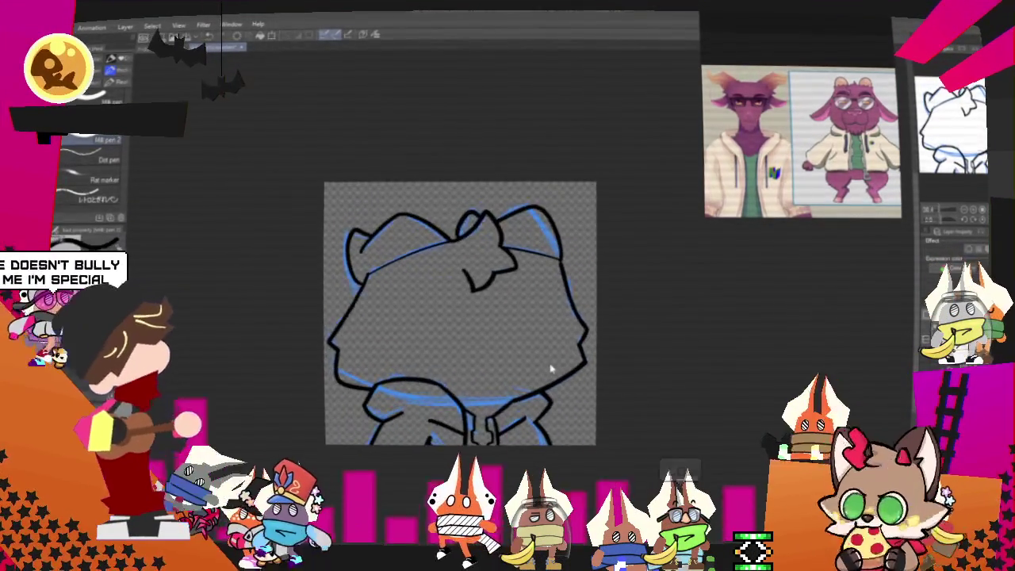
pyautogui.scroll(2, 524, 341)
pyautogui.scroll(1, 514, 325)
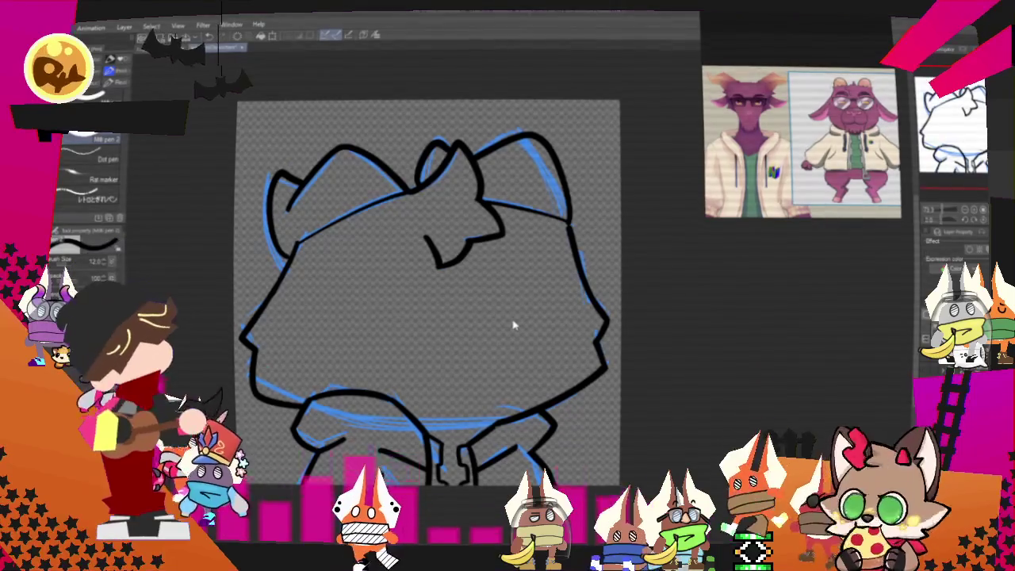
pyautogui.moveTo(513, 325); pyautogui.dragTo(559, 288)
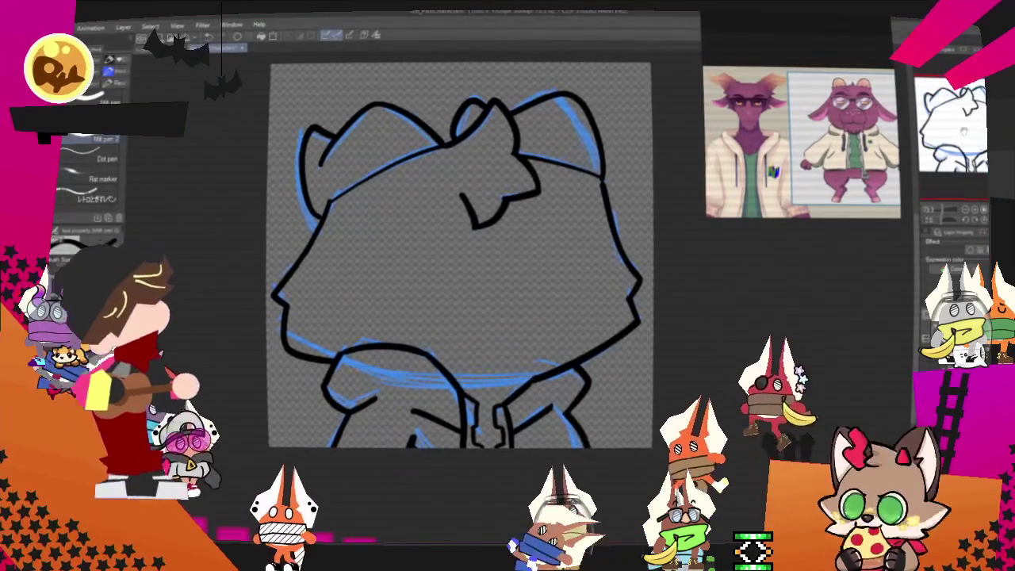
pyautogui.scroll(-2, 476, 254)
pyautogui.scroll(2, 484, 266)
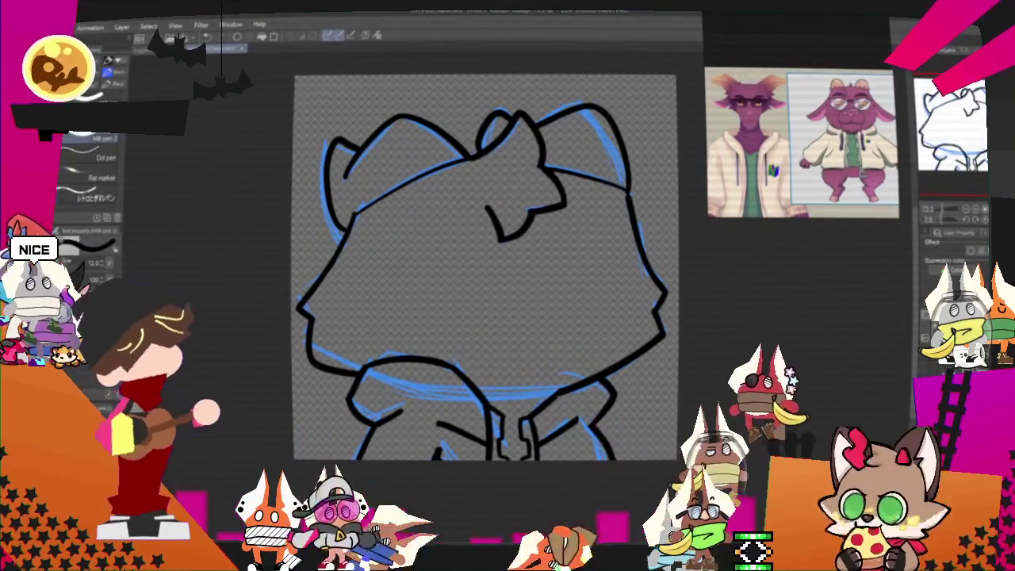
pyautogui.scroll(1, 491, 285)
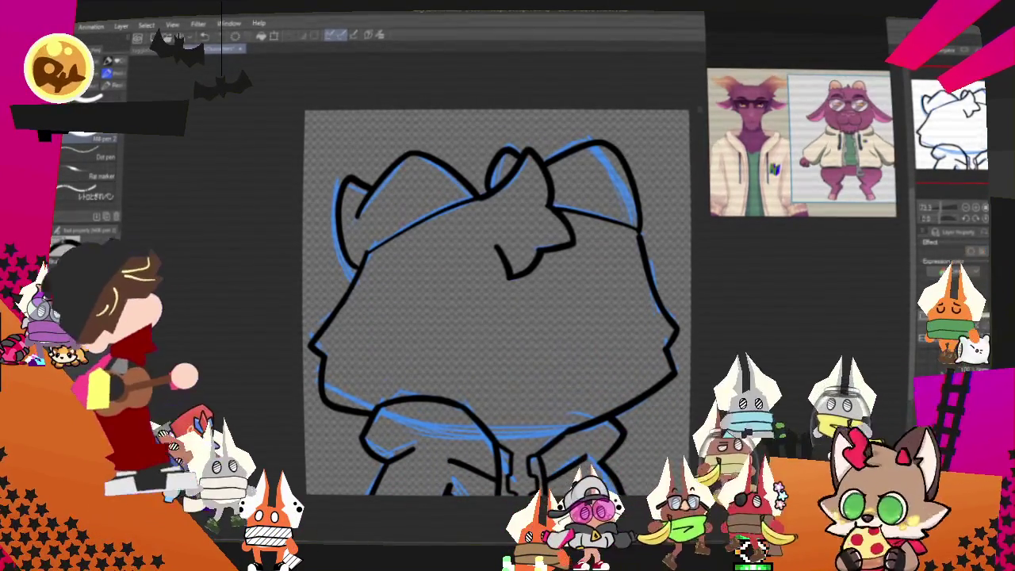
pyautogui.scroll(-1, 540, 283)
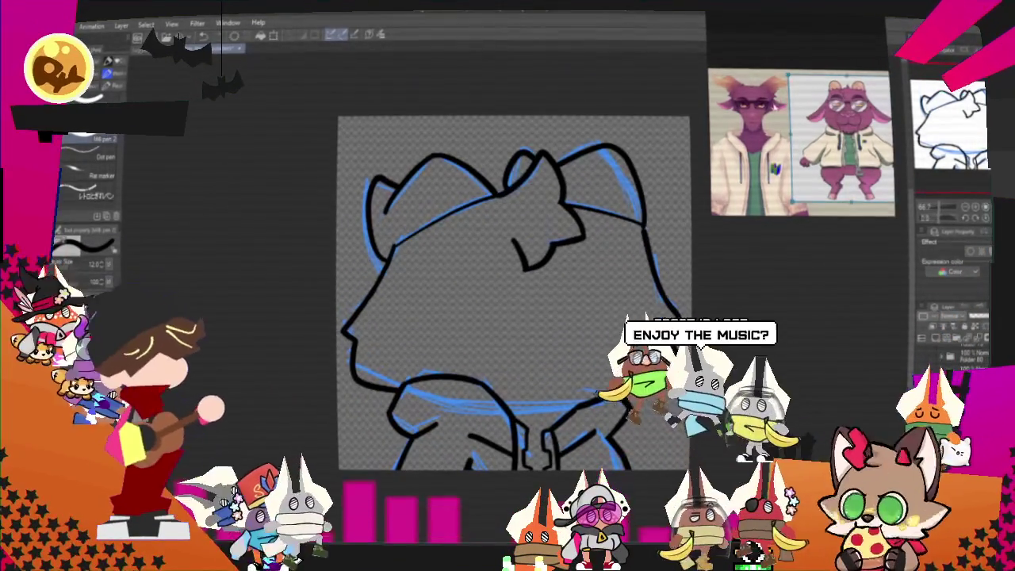
# - Zoom around the canvas and turn off the blue sketch layer's visibility
pyautogui.scroll(-1, 418, 215)
pyautogui.scroll(-1, 418, 216)
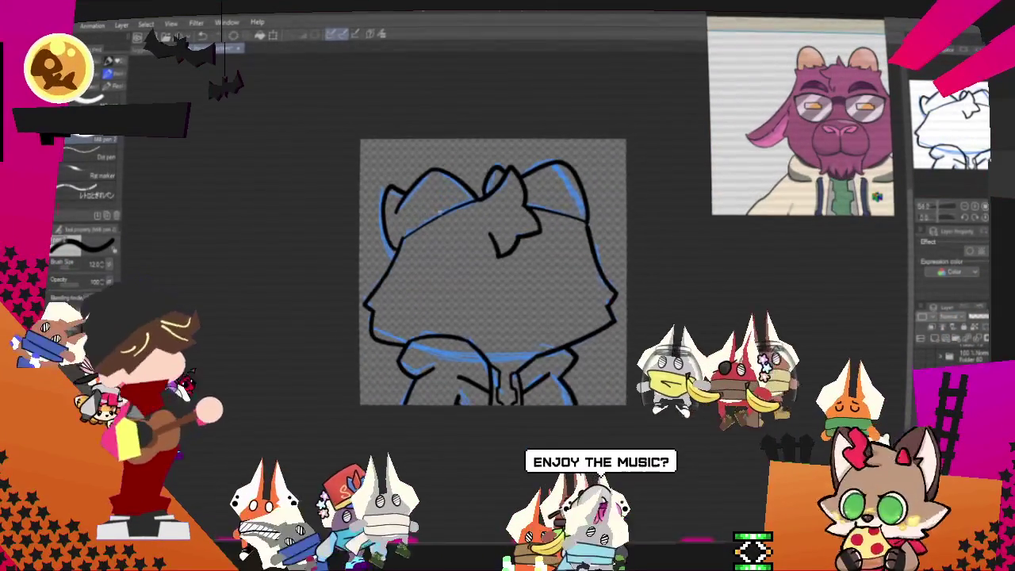
pyautogui.scroll(2, 428, 253)
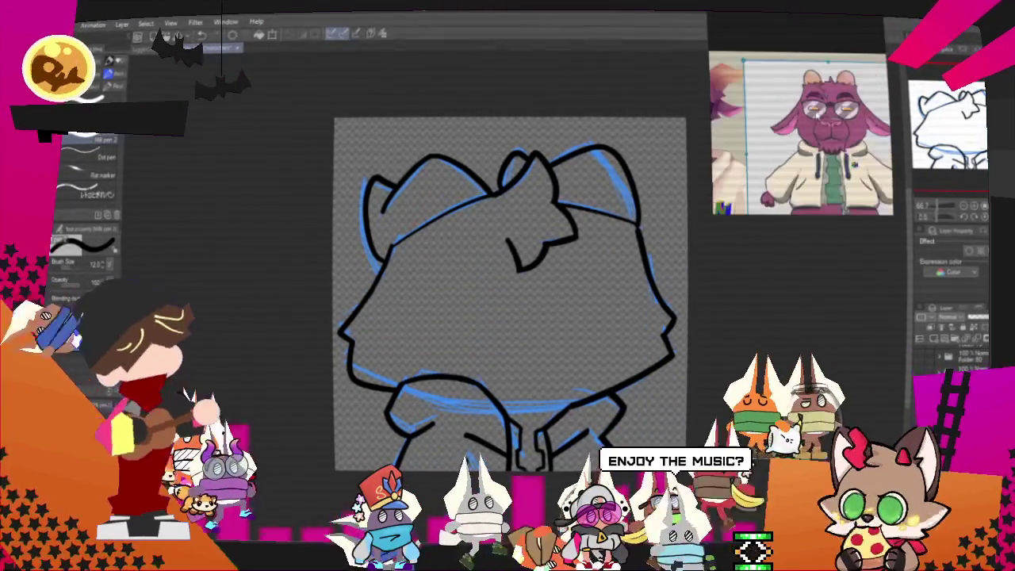
pyautogui.scroll(-1, 500, 305)
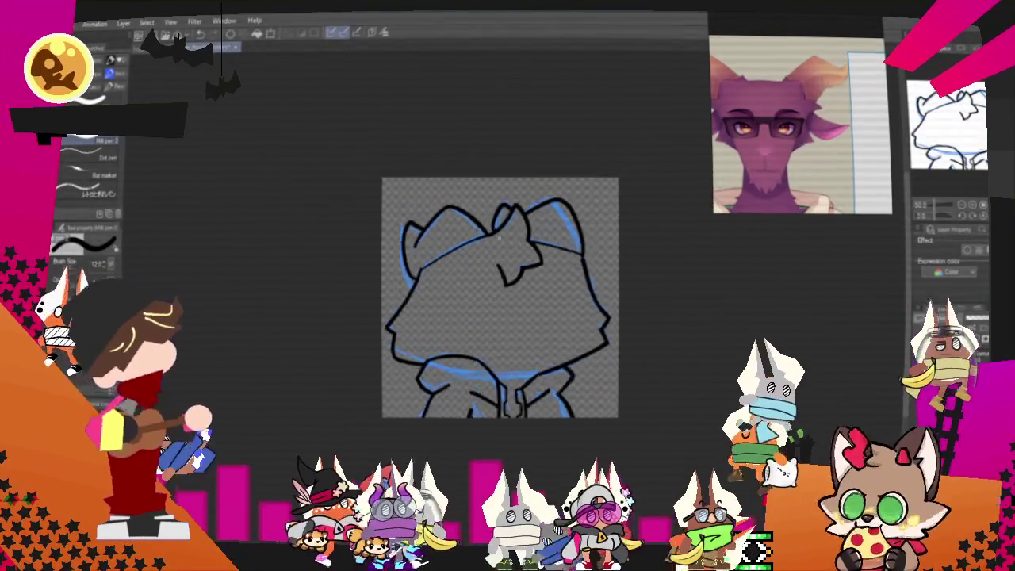
pyautogui.scroll(-1, 688, 187)
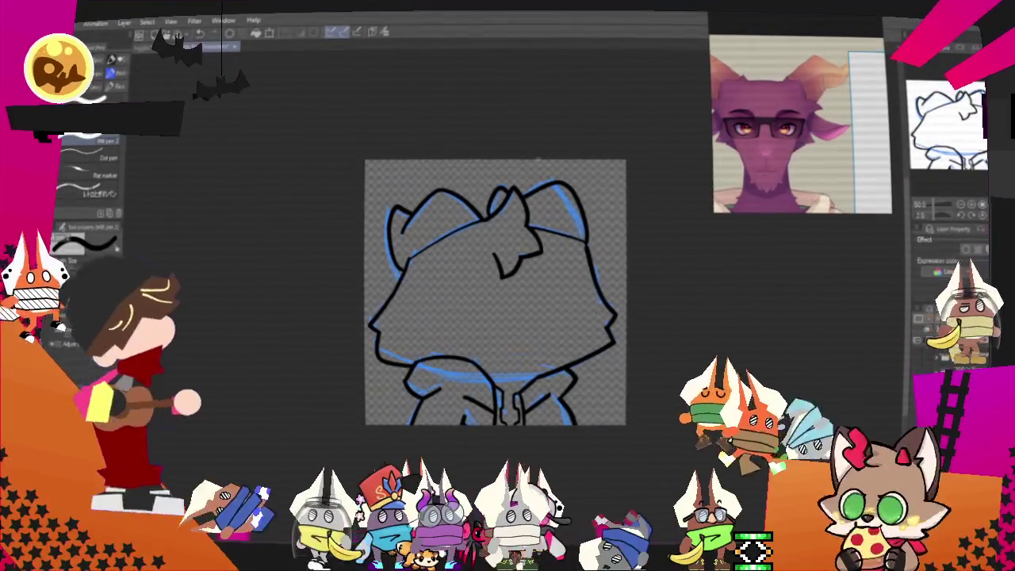
pyautogui.scroll(-1, 532, 169)
pyautogui.scroll(-1, 532, 169)
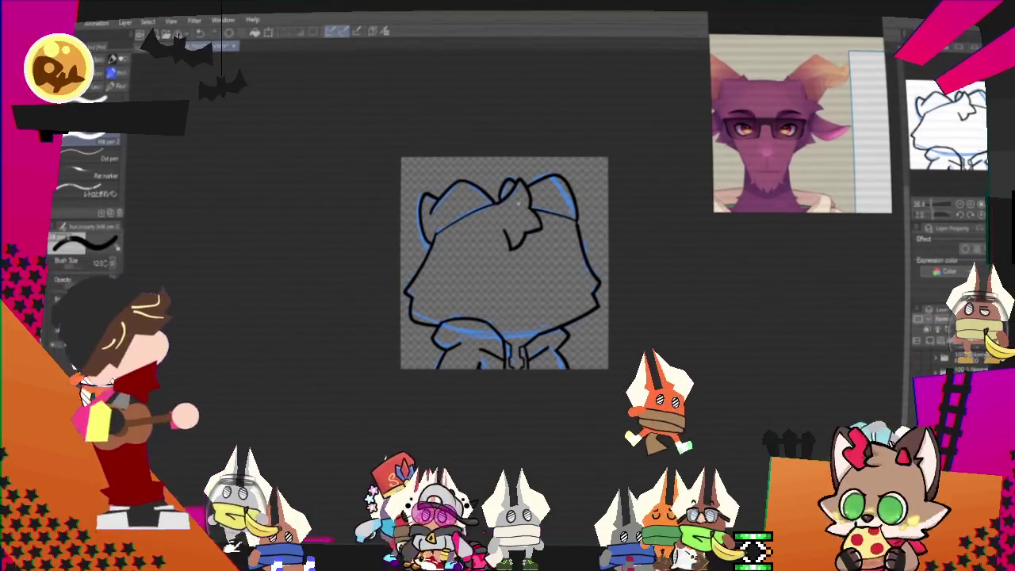
pyautogui.scroll(1, 517, 202)
pyautogui.scroll(1, 517, 203)
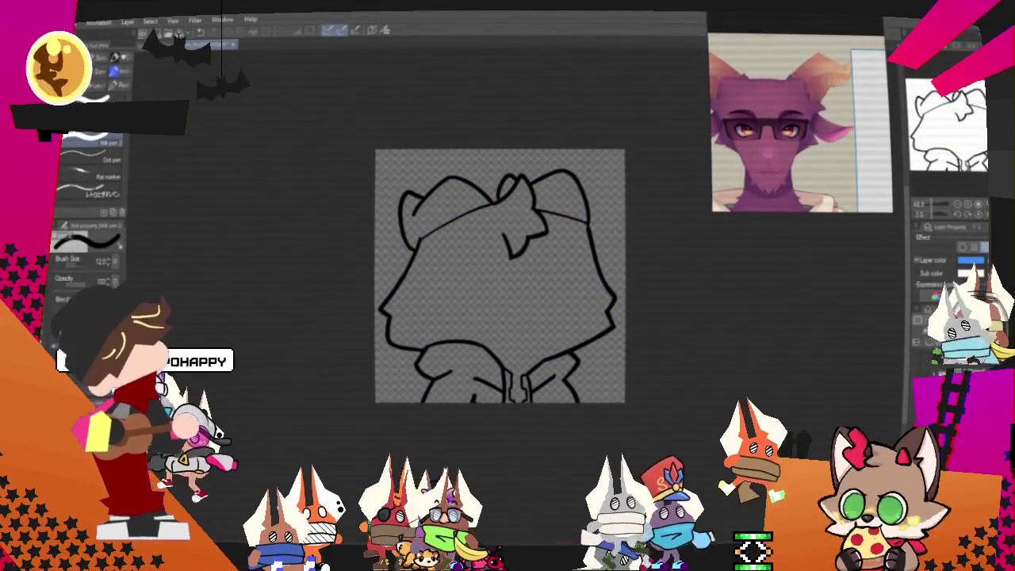
pyautogui.scroll(-1, 500, 270)
pyautogui.scroll(2, 499, 269)
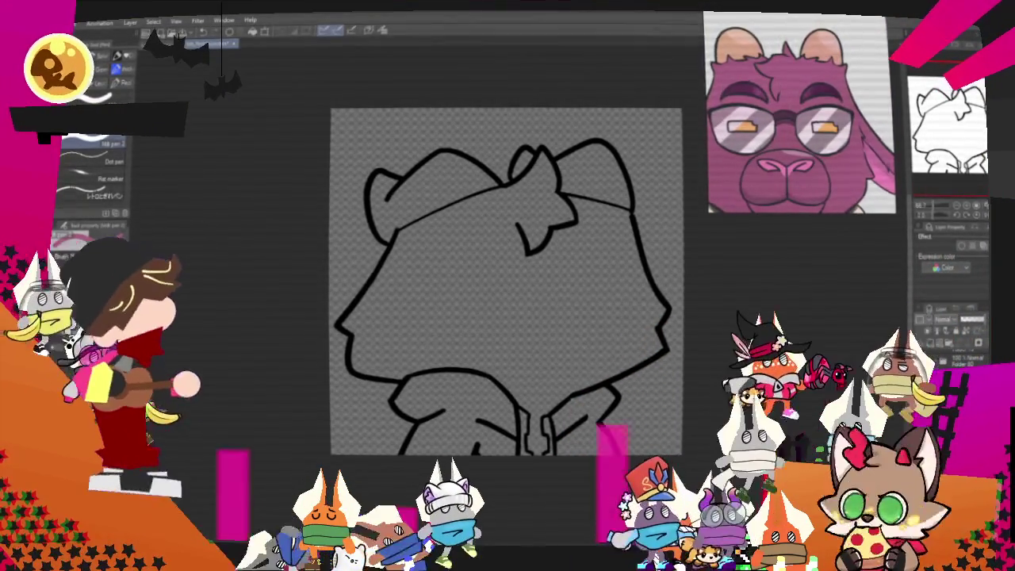
# - Fill the head with pink-purple and the left ear with peach
pyautogui.press('g')
pyautogui.click(579, 284)
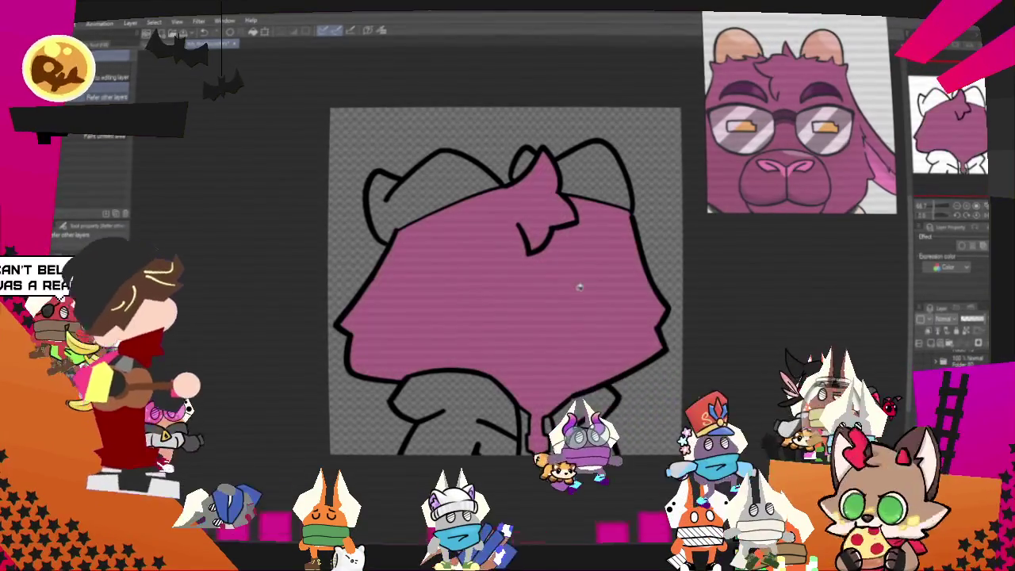
pyautogui.scroll(-1, 599, 305)
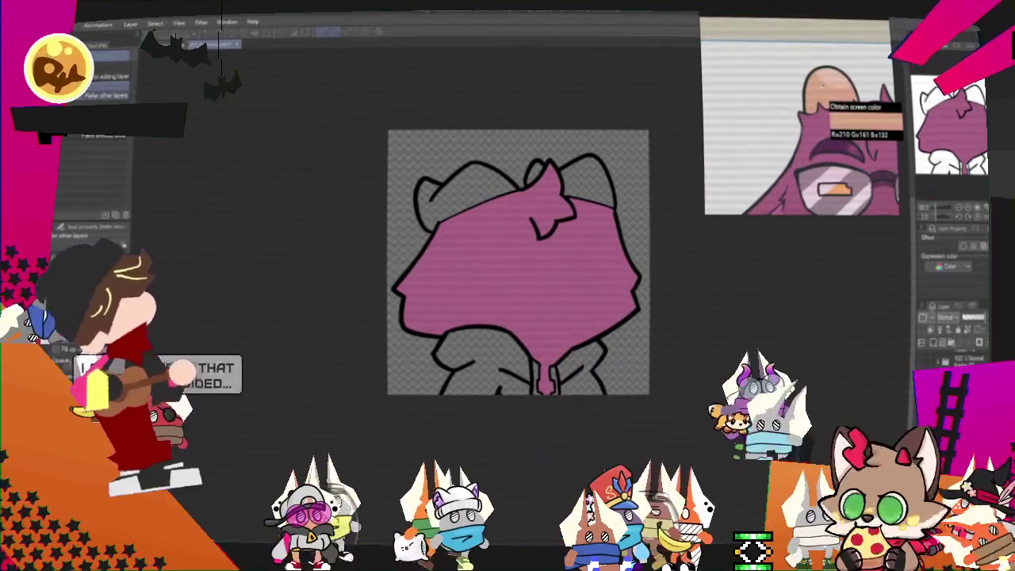
pyautogui.scroll(1, 464, 207)
pyautogui.click(480, 186)
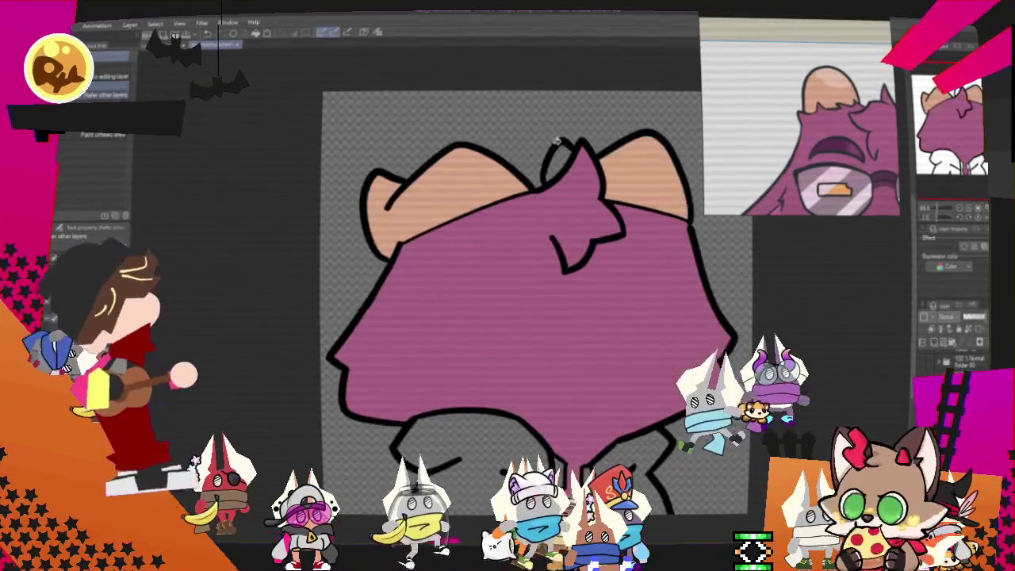
# - Eyedrop the cream from the reference and fill the hoodie, then sample another reference colour
pyautogui.scroll(-1, 629, 153)
pyautogui.scroll(-2, 562, 149)
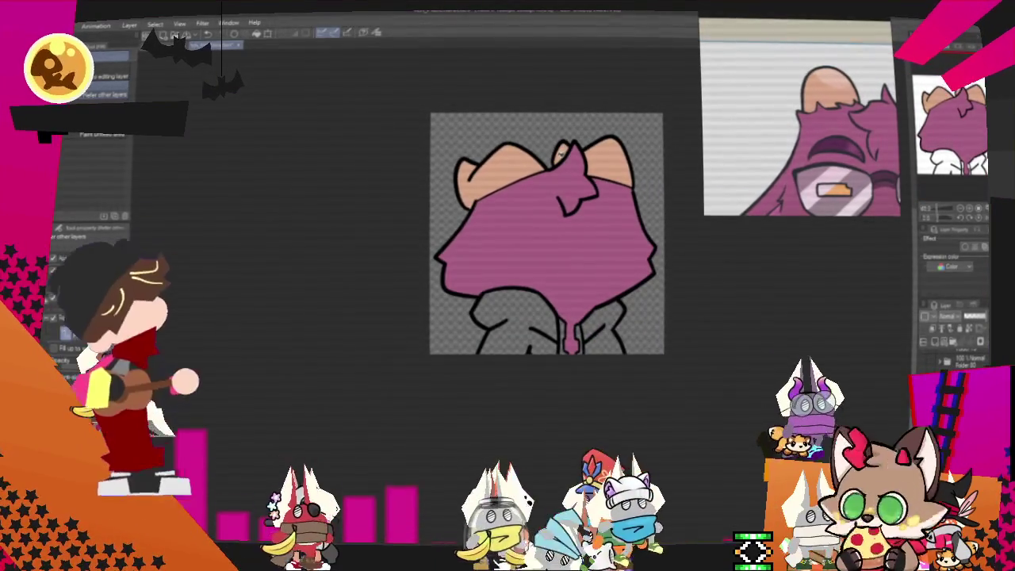
pyautogui.scroll(-1, 562, 148)
pyautogui.scroll(-1, 561, 175)
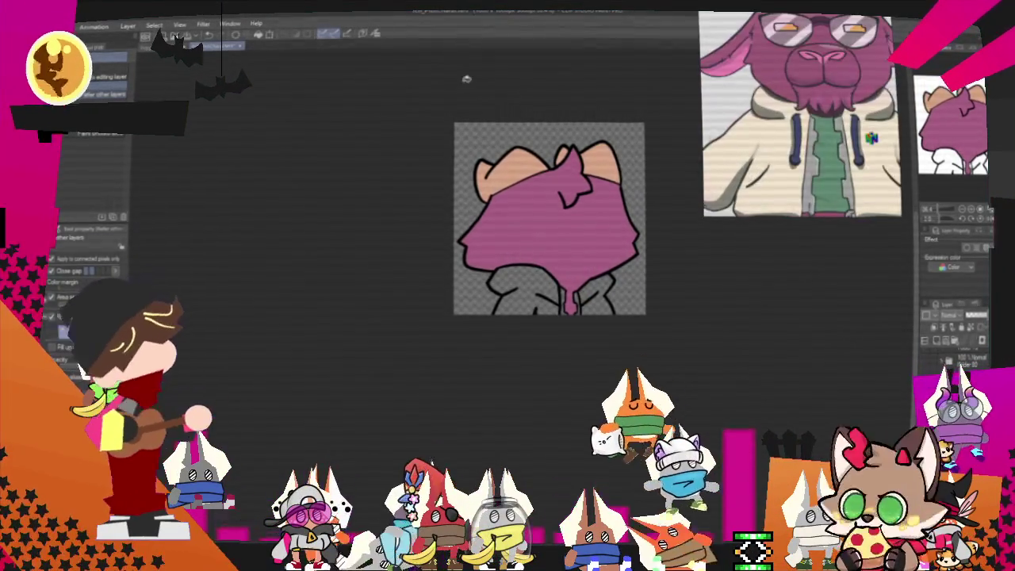
pyautogui.click(376, 37)
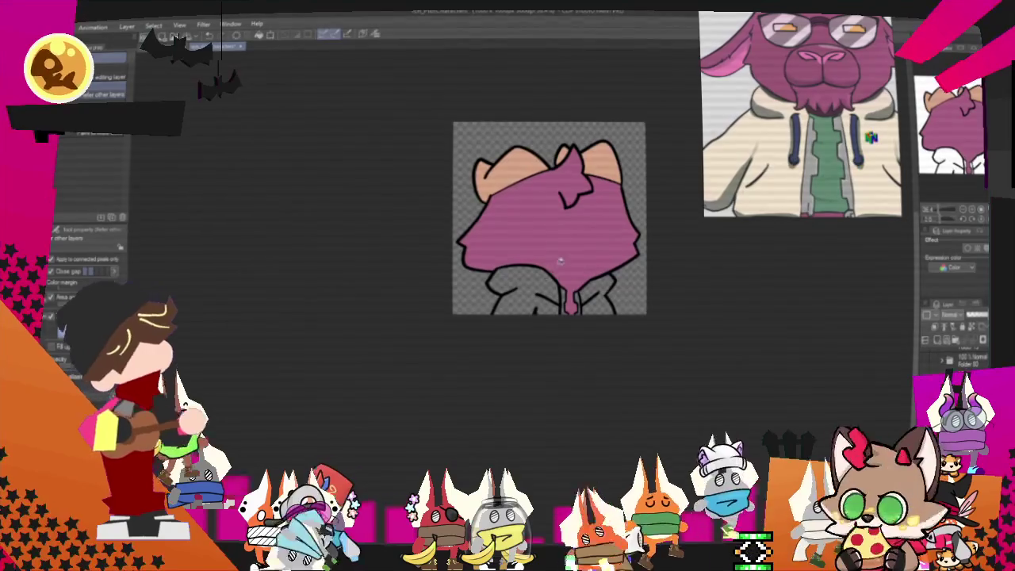
pyautogui.scroll(1, 560, 260)
pyautogui.click(523, 298)
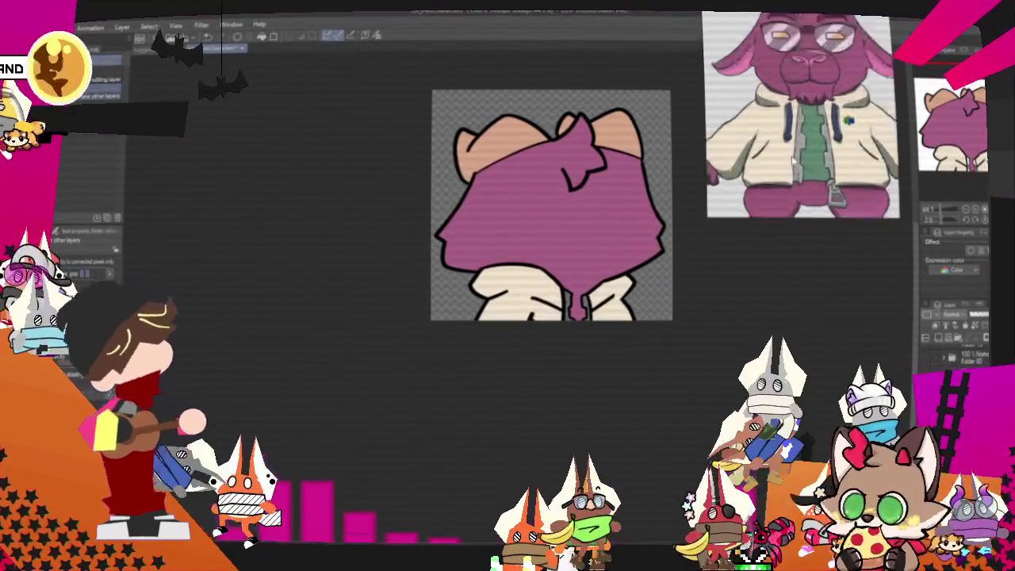
pyautogui.scroll(-3, 773, 155)
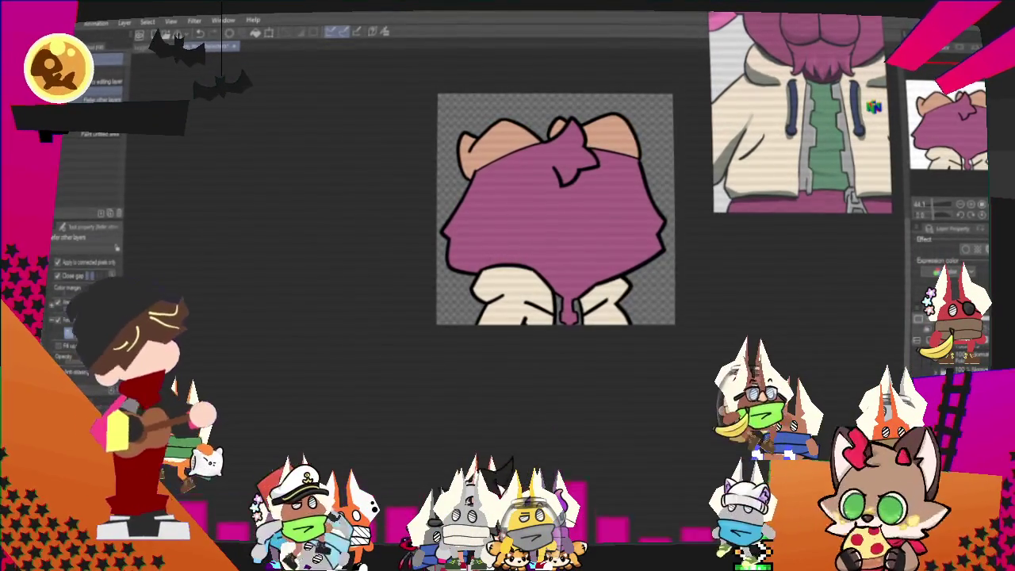
pyautogui.click(383, 32)
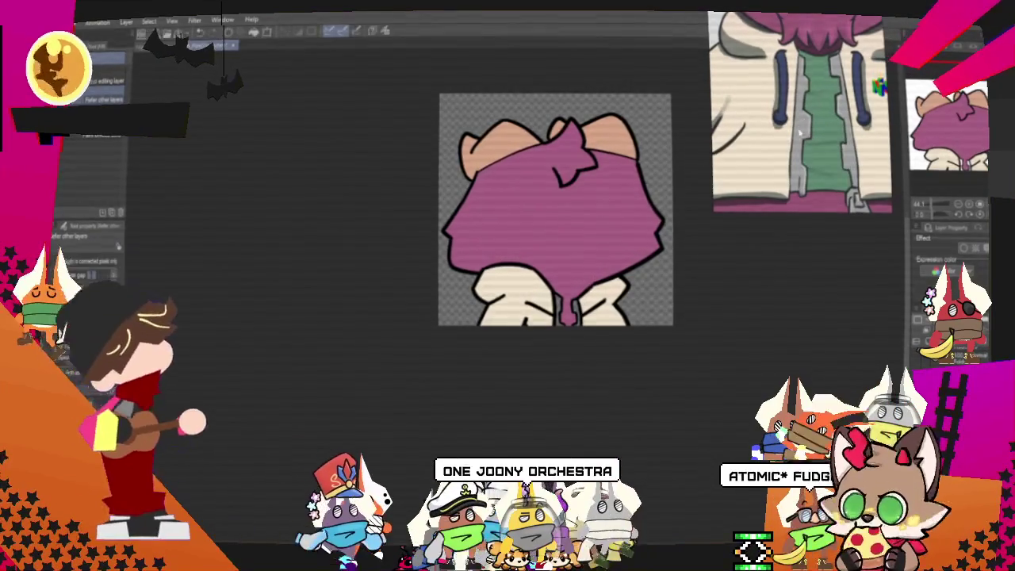
# - Close the gap between the collars with the pen and fill it with the reference green
pyautogui.scroll(1, 623, 224)
pyautogui.scroll(1, 587, 262)
pyautogui.scroll(2, 540, 317)
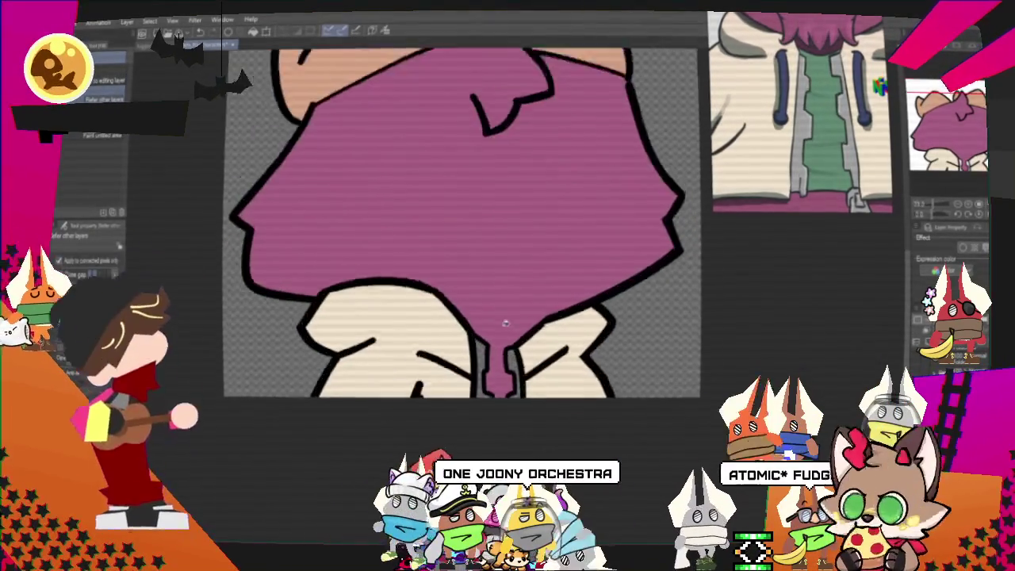
pyautogui.scroll(2, 492, 361)
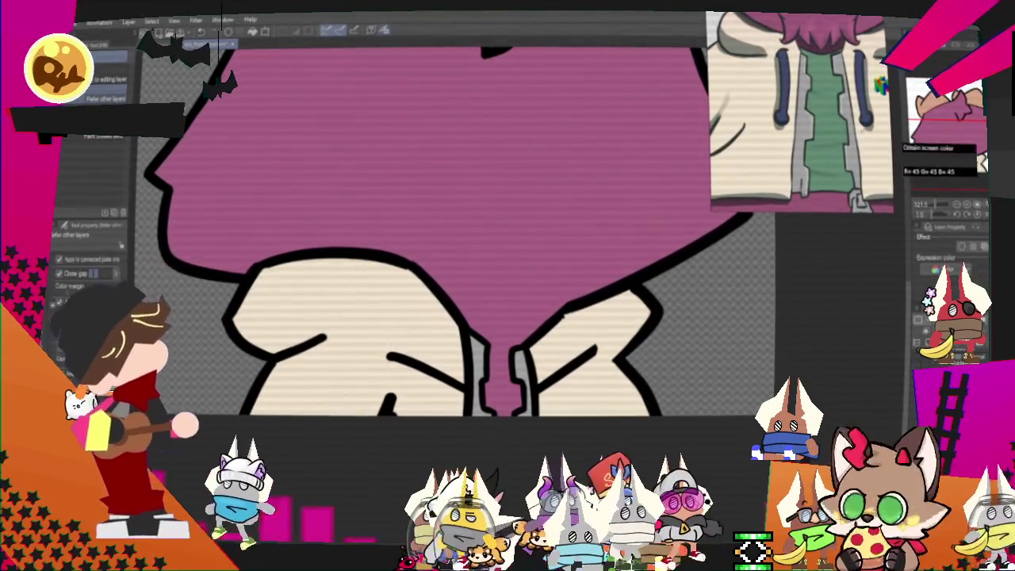
pyautogui.scroll(1, 496, 242)
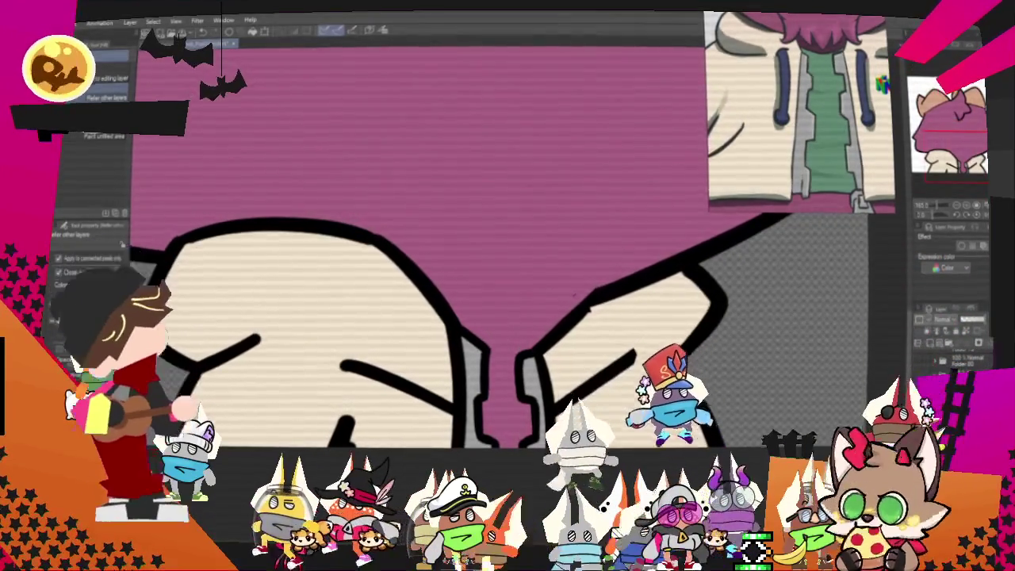
pyautogui.press('p')
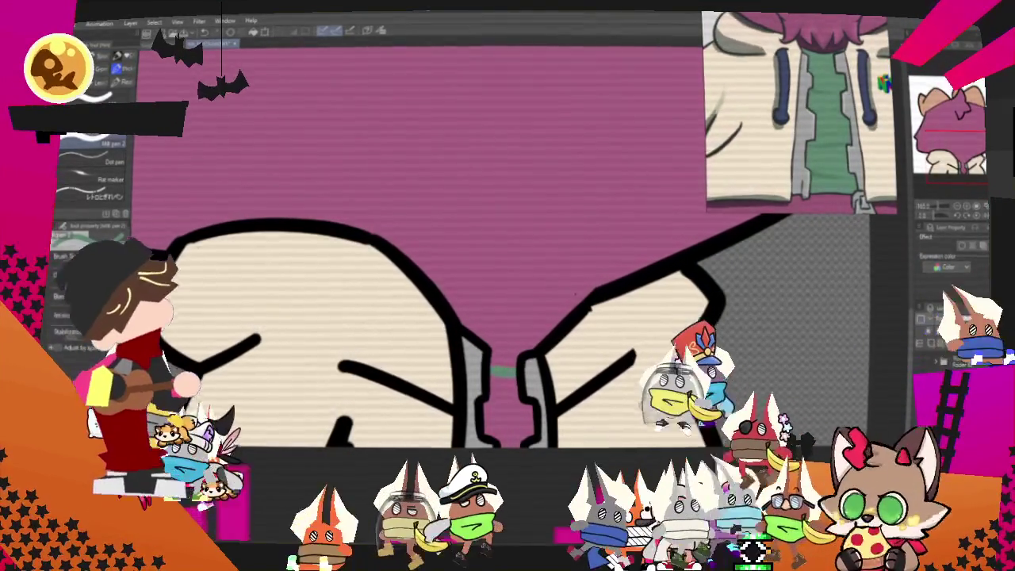
pyautogui.press('g')
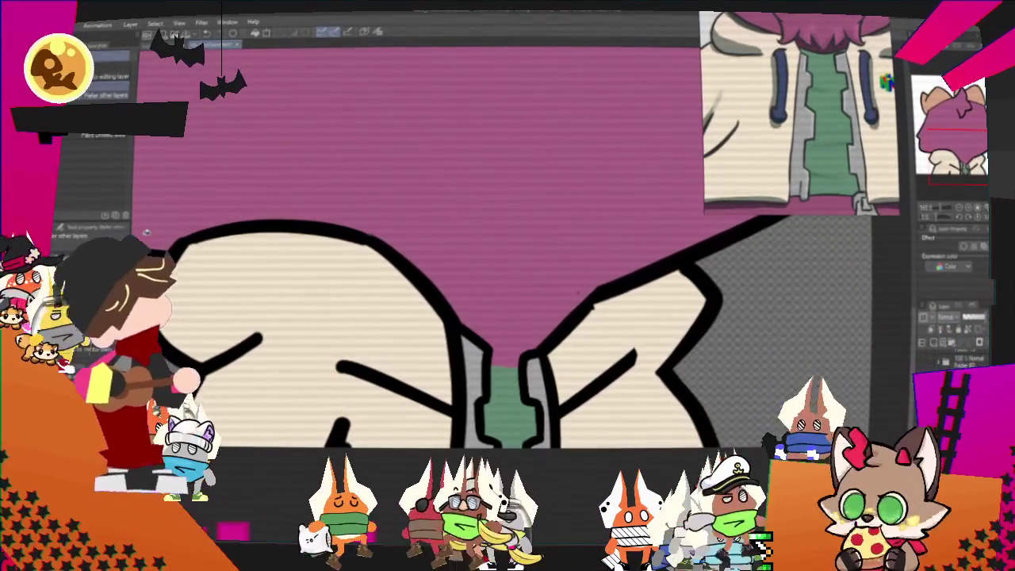
pyautogui.scroll(3, 475, 317)
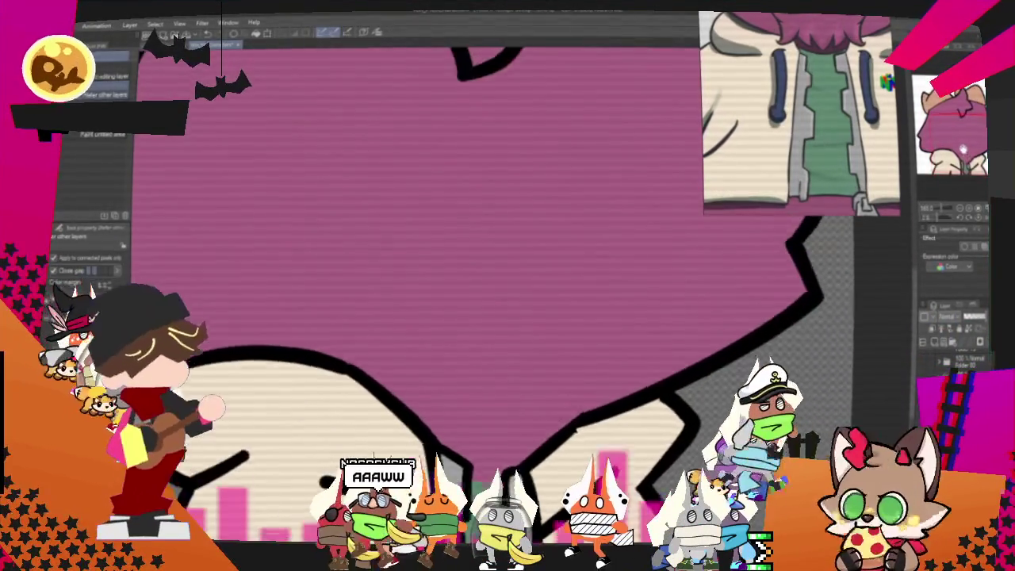
pyautogui.scroll(1, 476, 317)
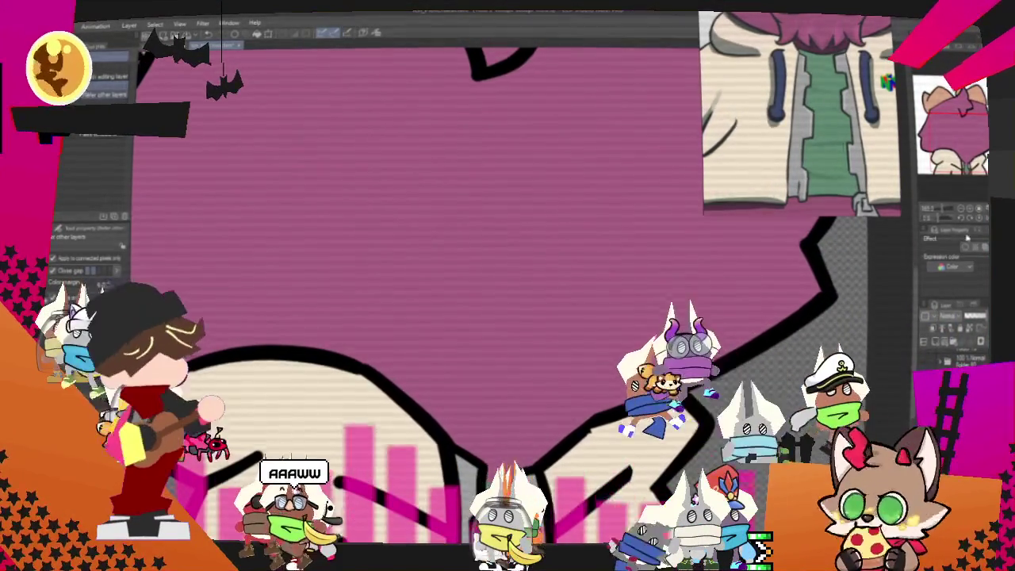
pyautogui.hotkey('ctrl', '0')
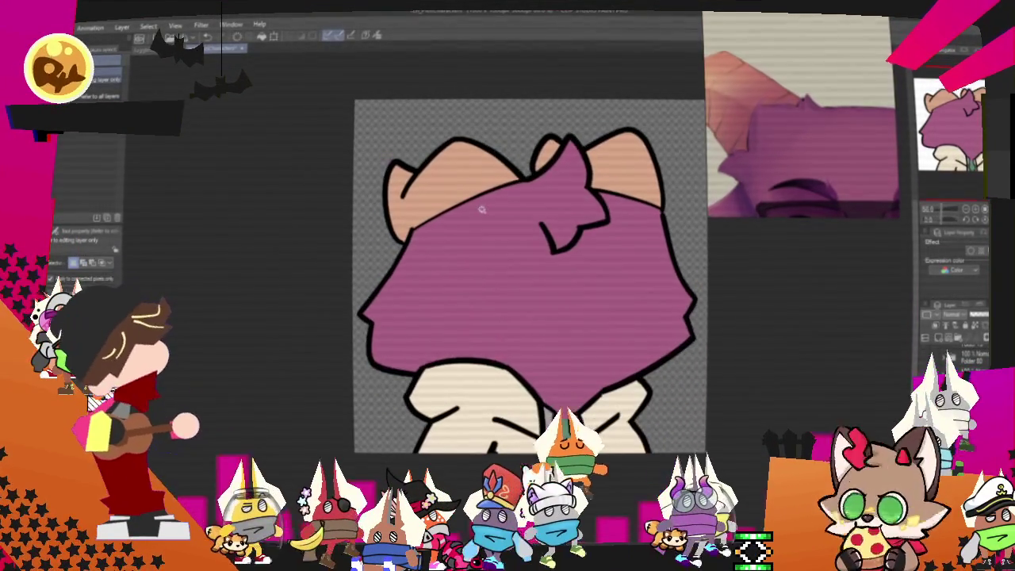
# - Select the ear areas and shade the head with the soft airbrush, then return to the pen
pyautogui.click(446, 173)
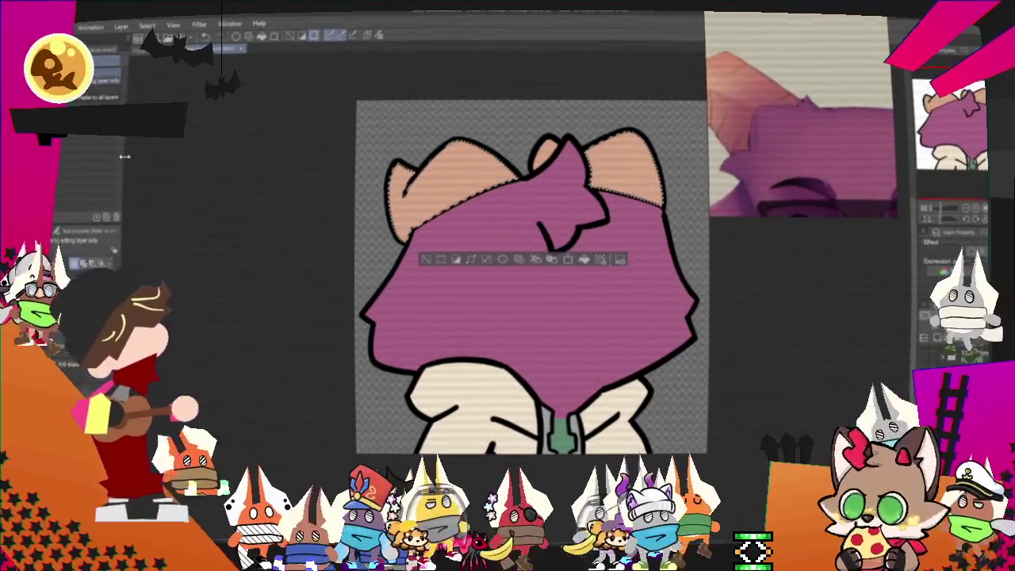
pyautogui.press('p')
pyautogui.press('e')
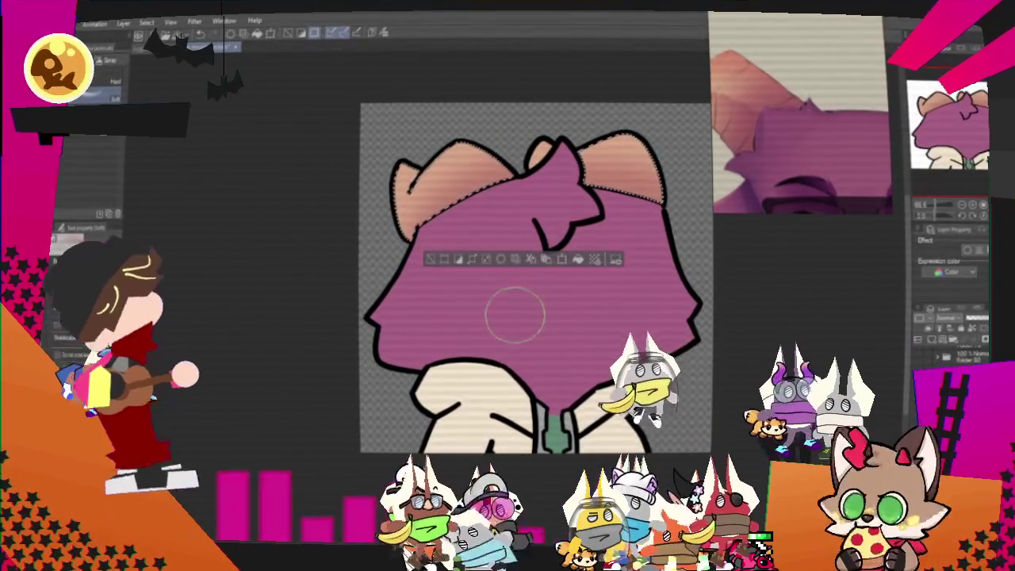
pyautogui.press('p')
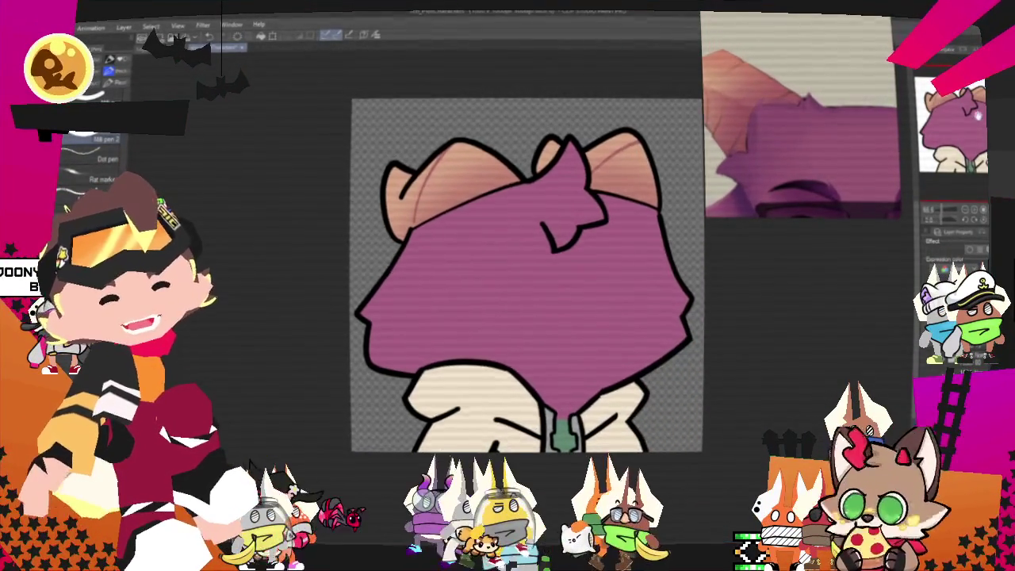
# - Zoom in and out across the head drawing to inspect the shaded ears
pyautogui.scroll(-2, 524, 262)
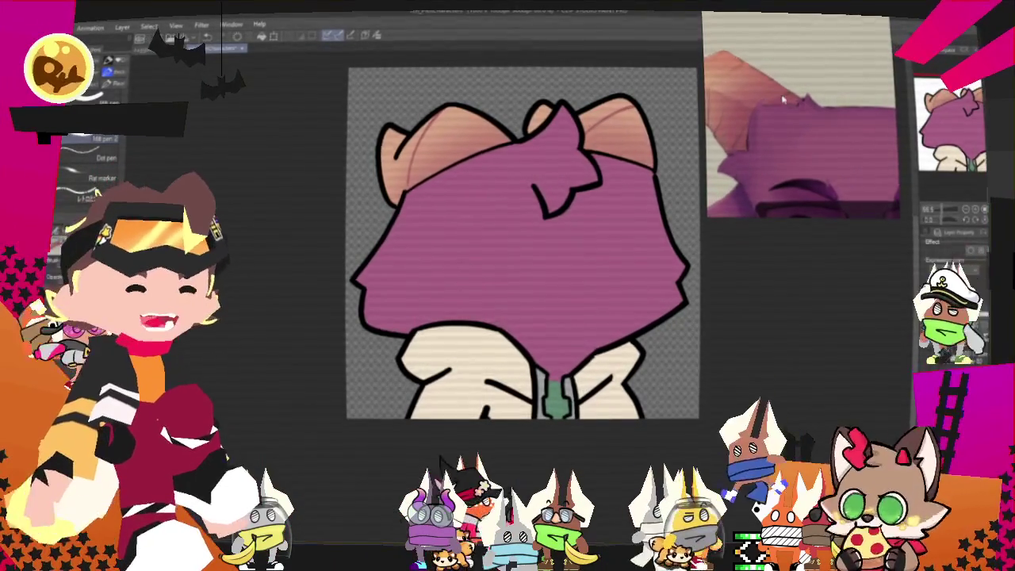
pyautogui.scroll(-3, 783, 99)
pyautogui.scroll(3, 762, 117)
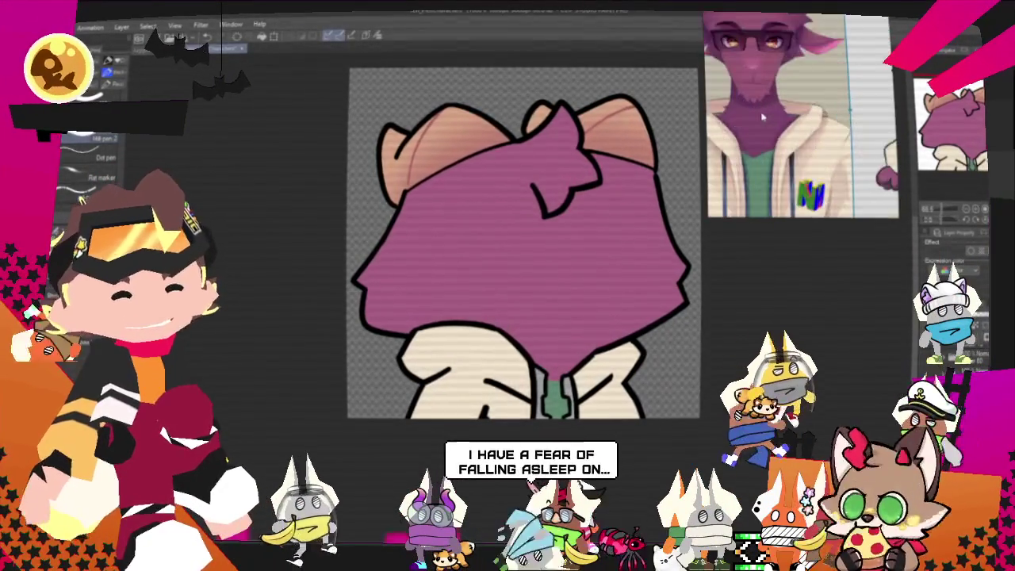
pyautogui.scroll(2, 762, 117)
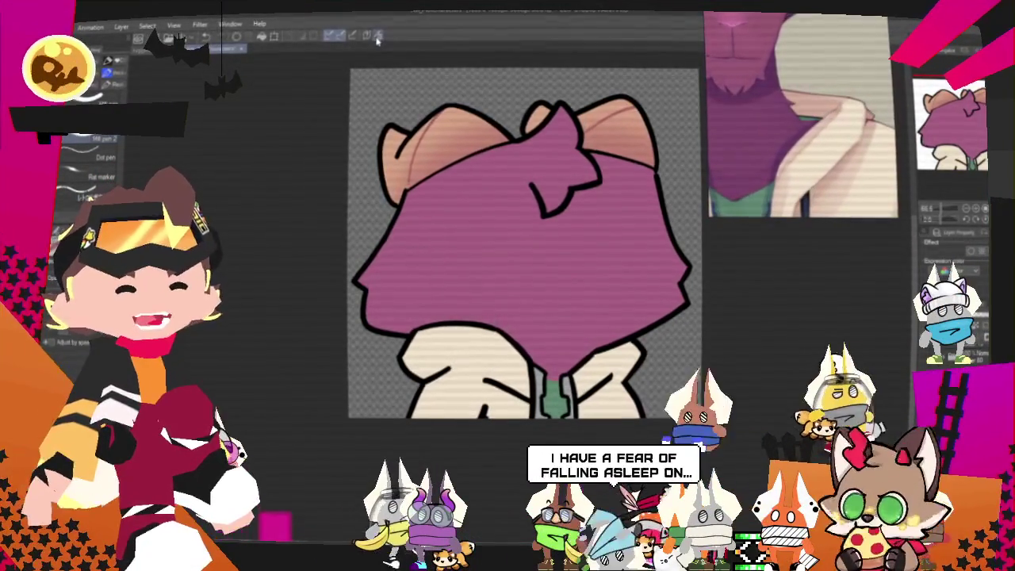
pyautogui.scroll(-1, 477, 193)
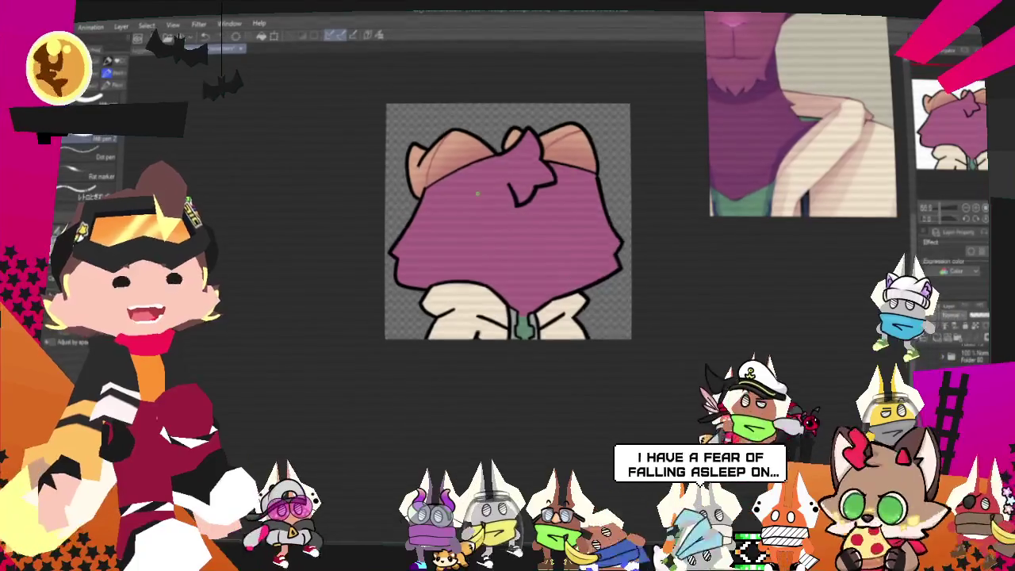
pyautogui.scroll(1, 486, 354)
pyautogui.scroll(1, 485, 354)
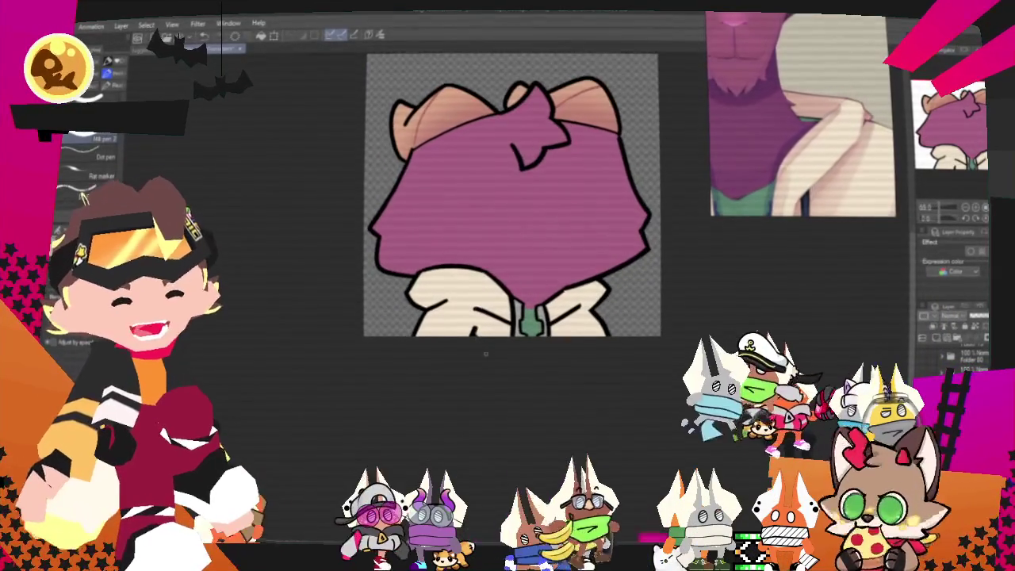
pyautogui.scroll(1, 486, 354)
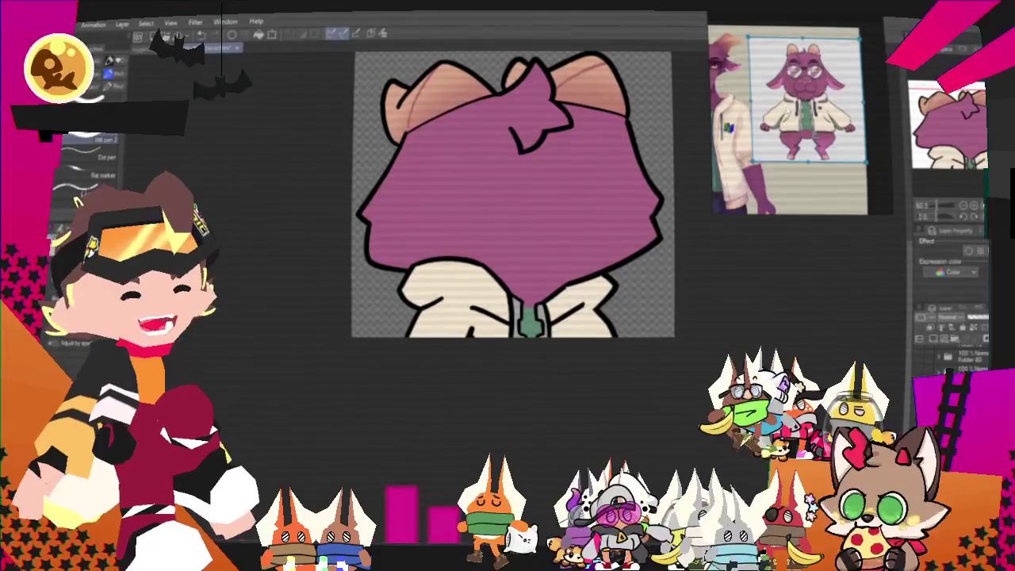
pyautogui.scroll(1, 455, 282)
pyautogui.scroll(-2, 468, 266)
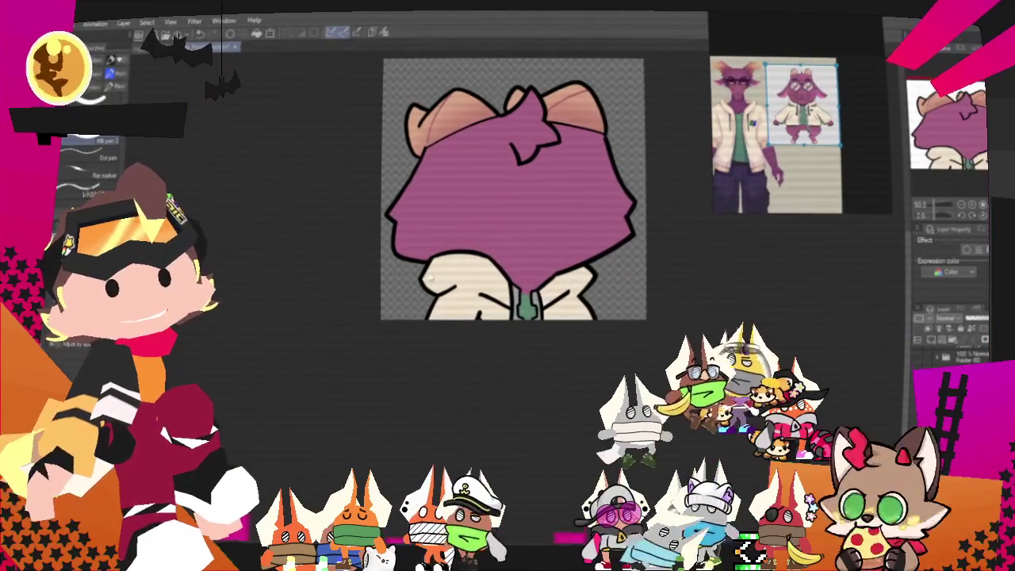
pyautogui.scroll(1, 432, 279)
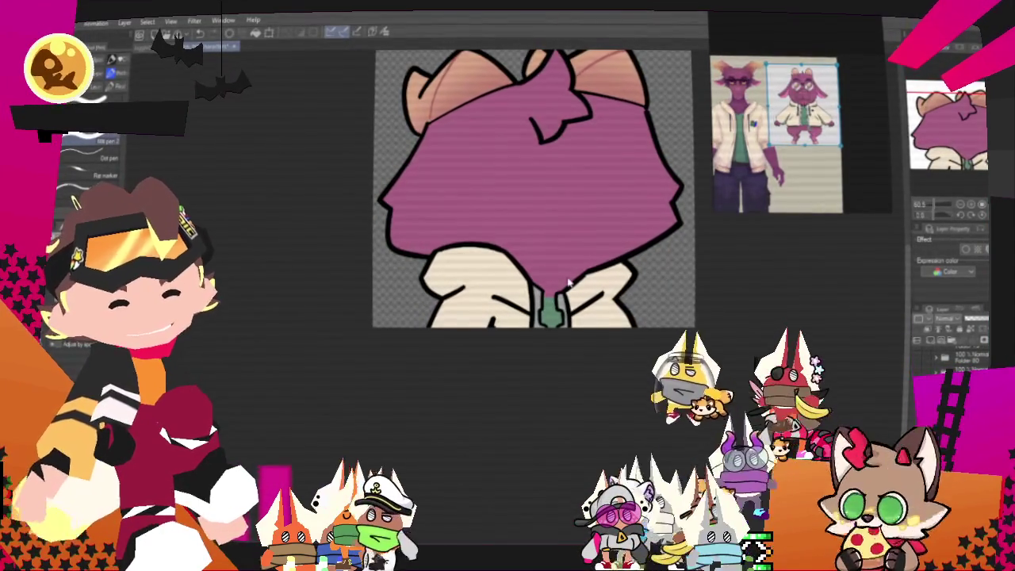
pyautogui.scroll(1, 568, 281)
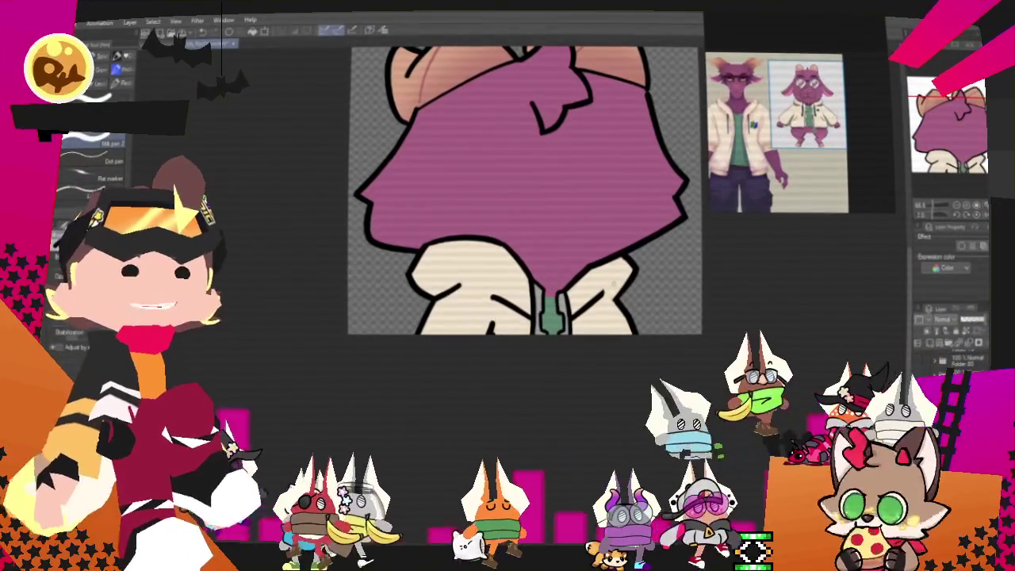
# - Fit the whole drawing in view and bring up the File menu for exporting
pyautogui.hotkey('ctrl', '-')
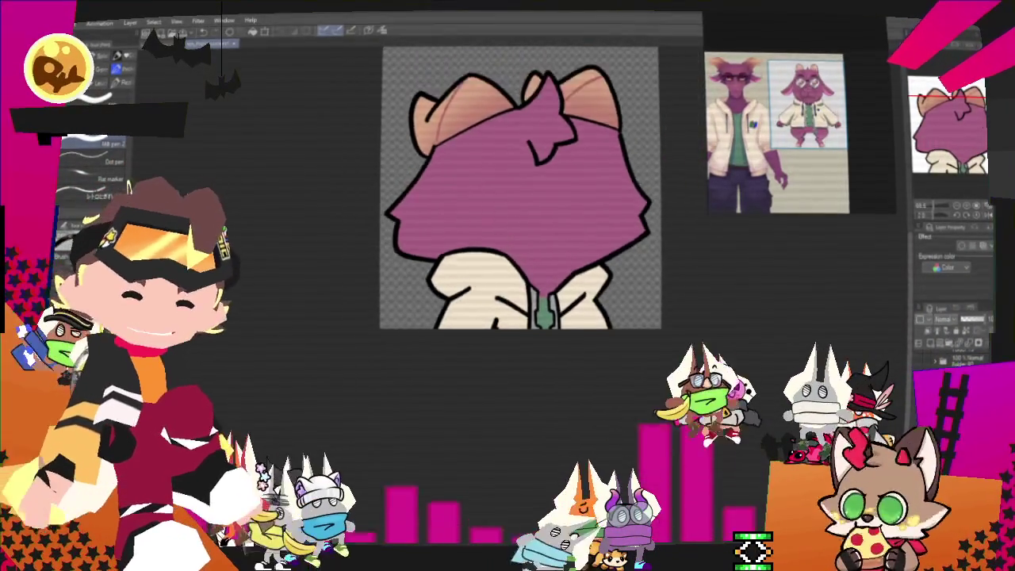
pyautogui.scroll(1, 519, 186)
pyautogui.scroll(1, 519, 186)
pyautogui.scroll(2, 520, 186)
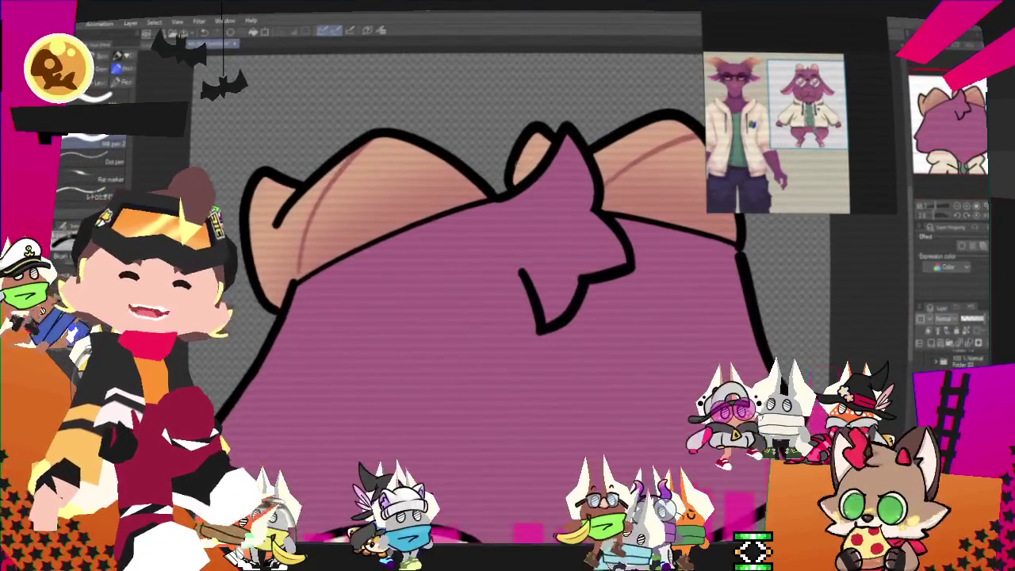
pyautogui.scroll(-1, 566, 212)
pyautogui.scroll(-1, 567, 212)
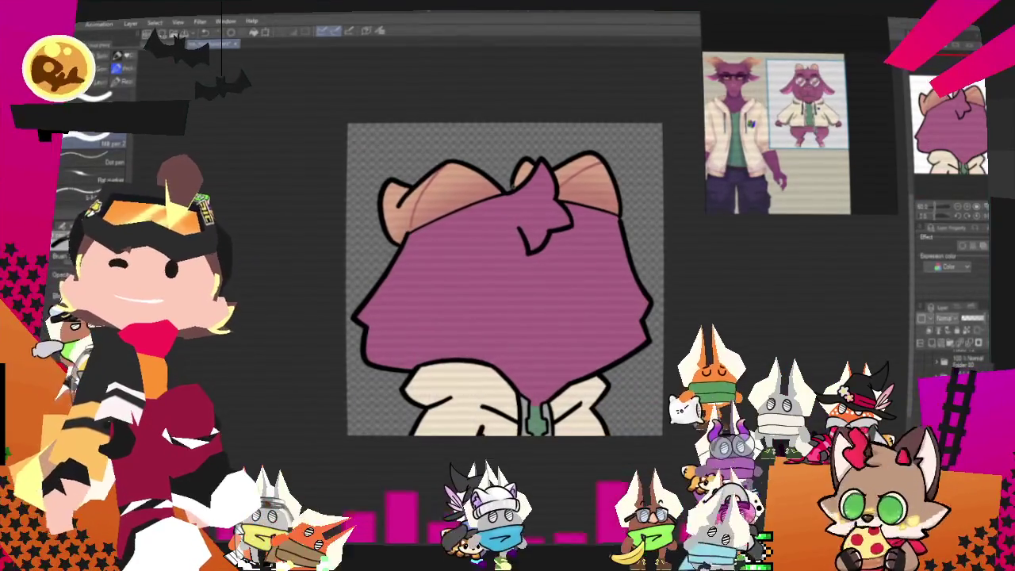
pyautogui.scroll(-1, 504, 278)
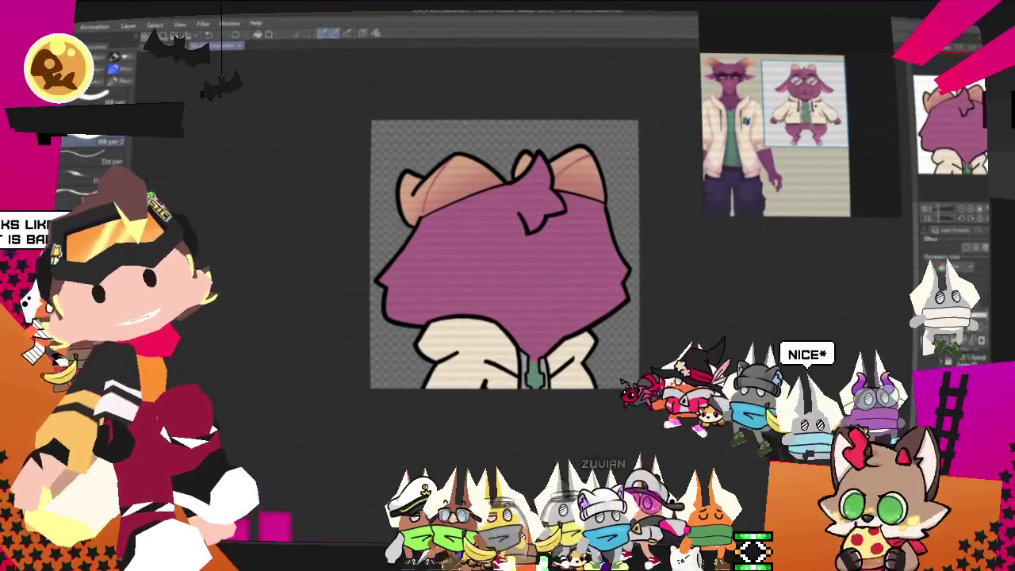
pyautogui.hotkey('alt', 'f')
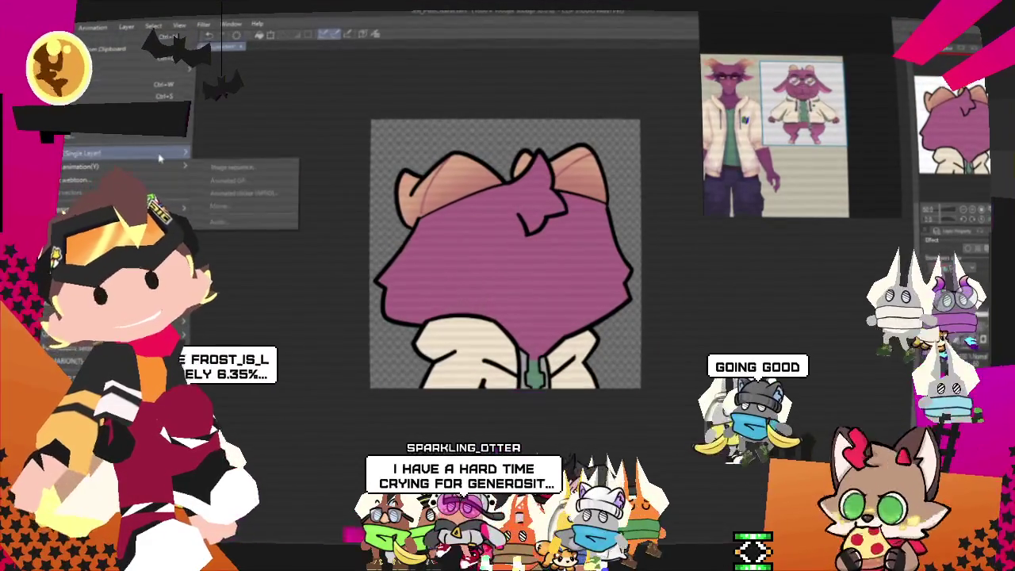
pyautogui.moveTo(119, 151)
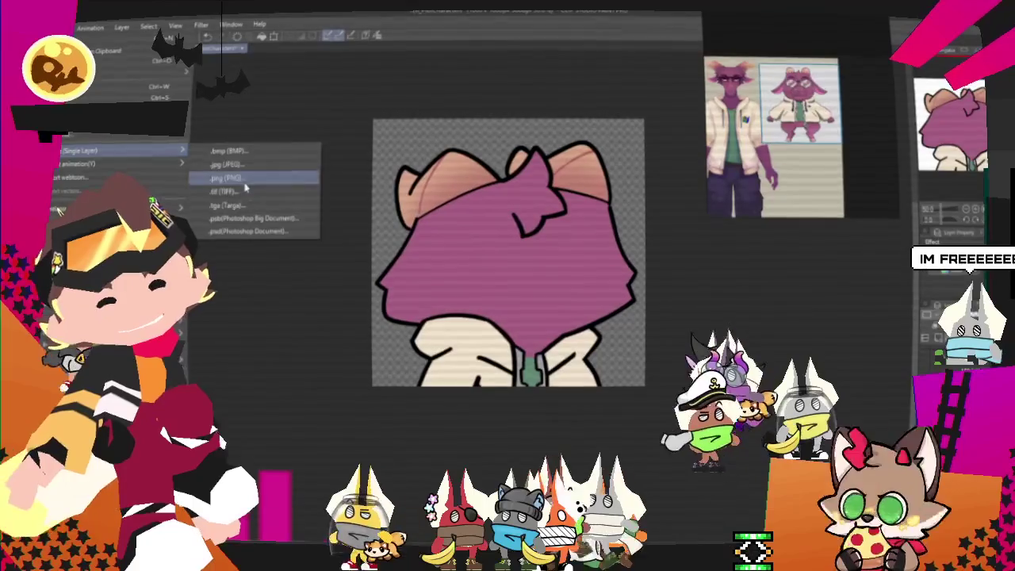
# - Export the head drawing as a single-layer .png (PNG) image
pyautogui.click(227, 177)
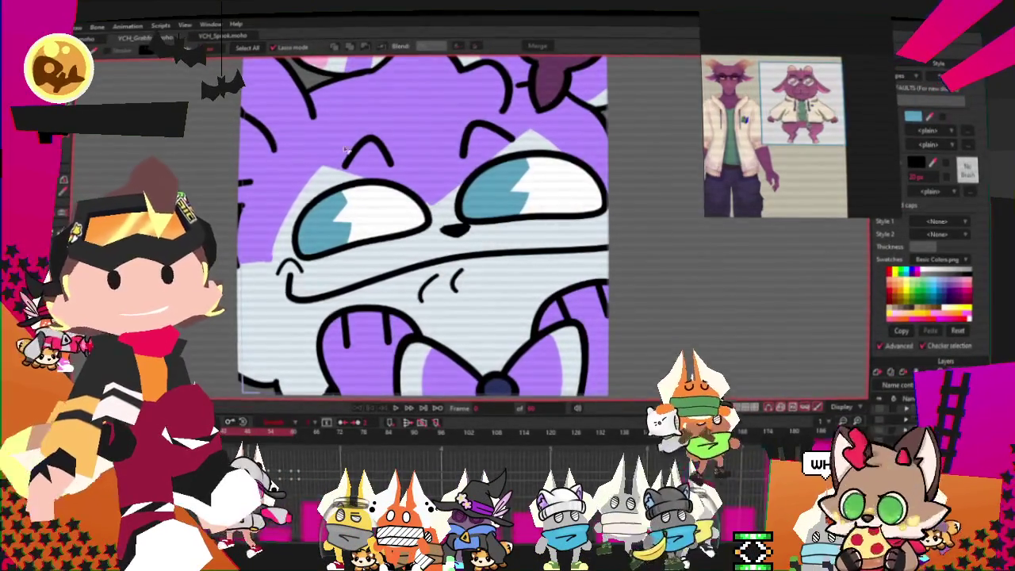
# - Zoom the Moho canvas out and back in on the hand-over-face template
pyautogui.scroll(-2, 344, 149)
pyautogui.scroll(-2, 534, 131)
pyautogui.scroll(-1, 537, 143)
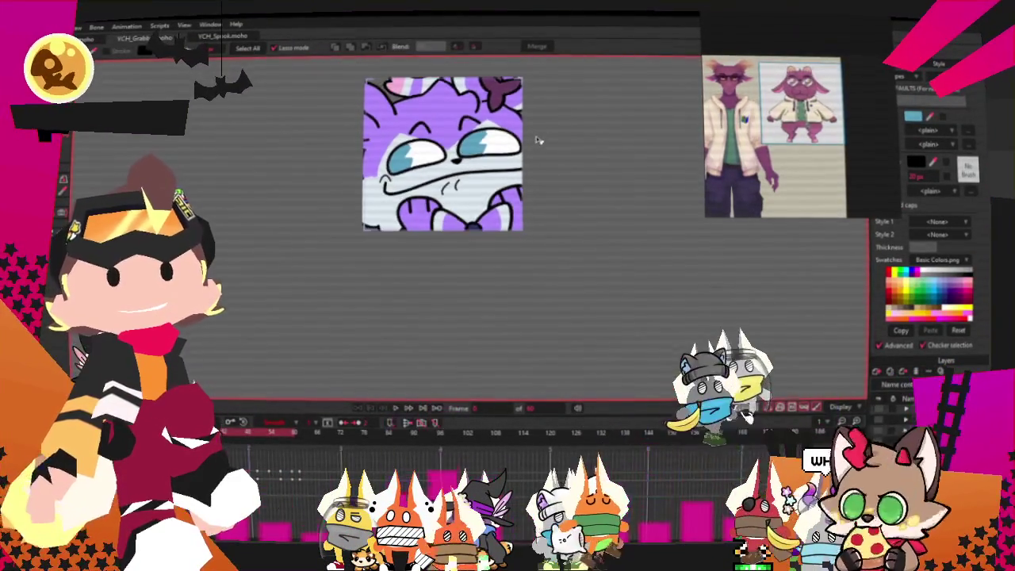
pyautogui.scroll(-1, 538, 145)
pyautogui.scroll(-1, 543, 157)
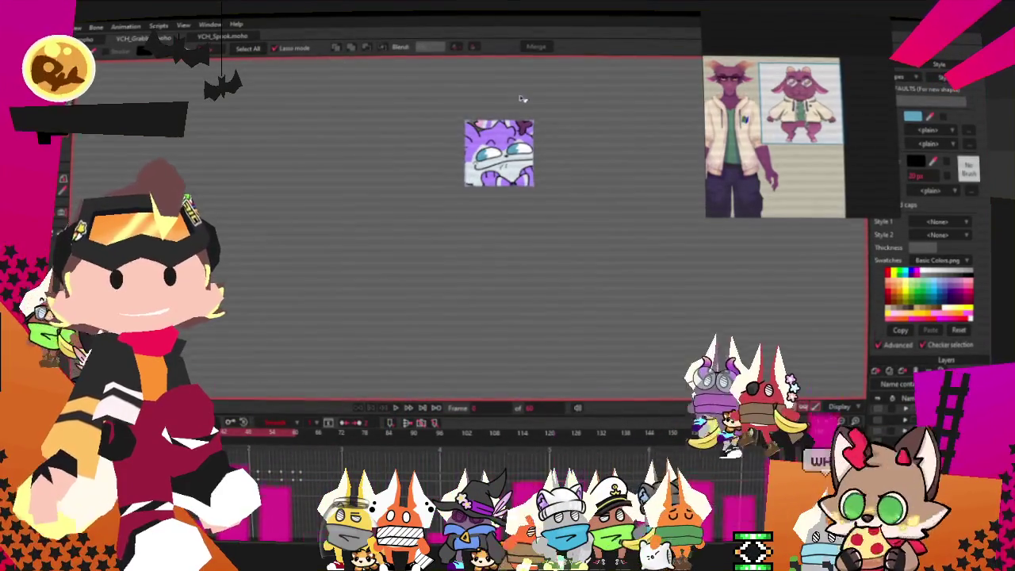
pyautogui.scroll(2, 476, 154)
pyautogui.scroll(1, 481, 193)
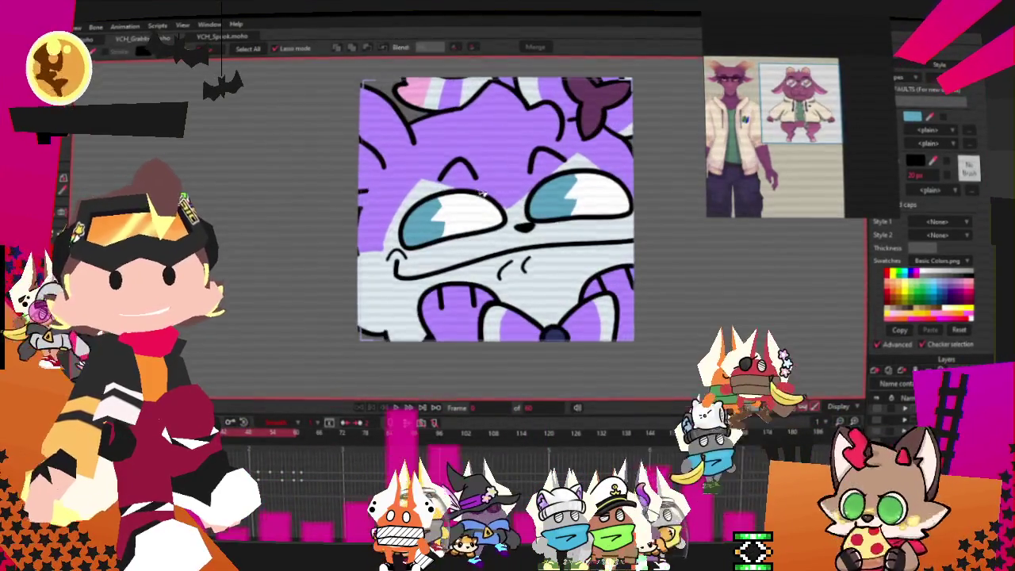
pyautogui.scroll(-2, 483, 195)
pyautogui.scroll(1, 483, 194)
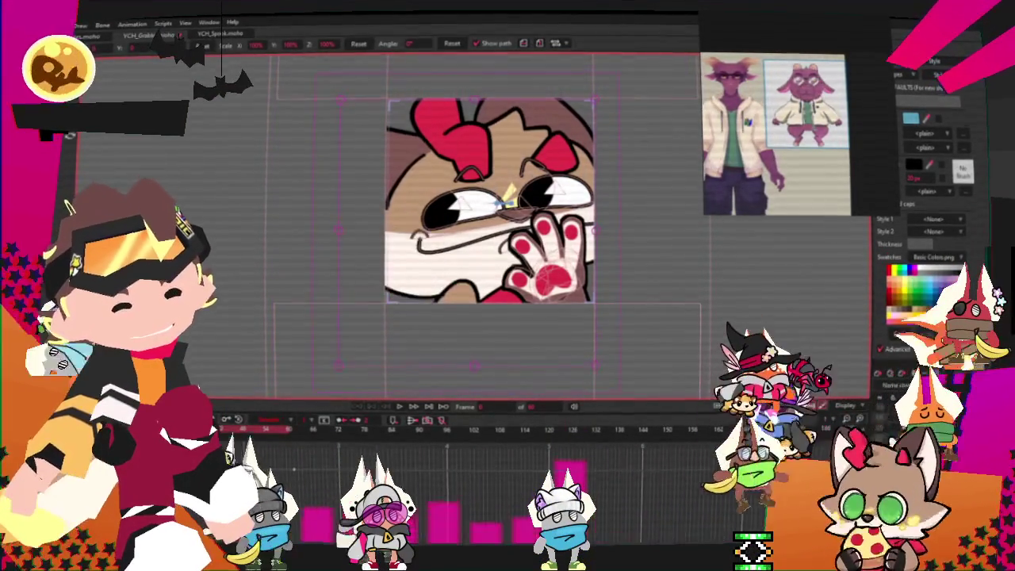
# - Replace the image layer's picture with the newly exported purple character head PNG
pyautogui.click(547, 253)
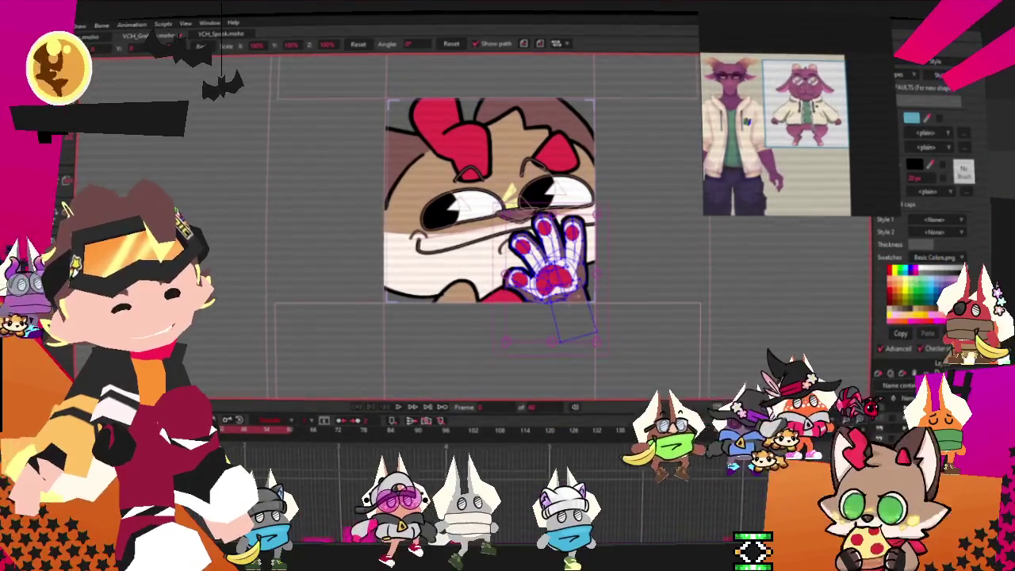
pyautogui.doubleClick(547, 254)
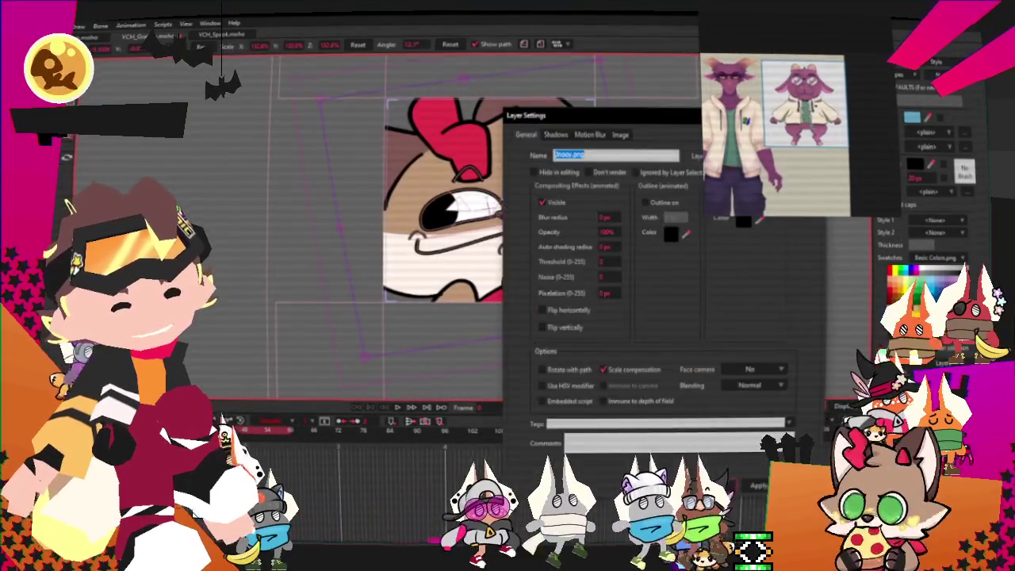
pyautogui.click(621, 135)
pyautogui.click(607, 170)
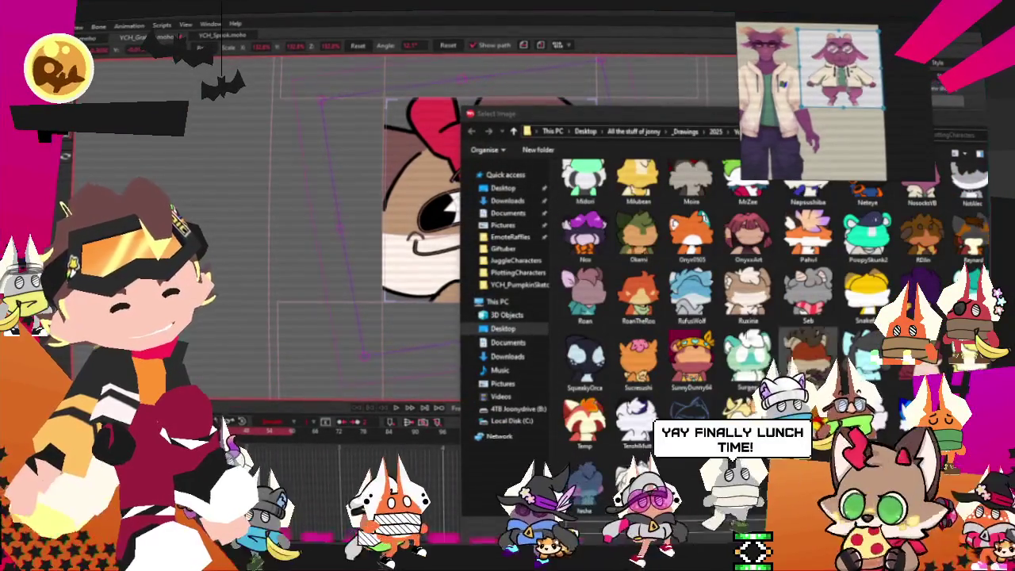
pyautogui.scroll(-3, 761, 317)
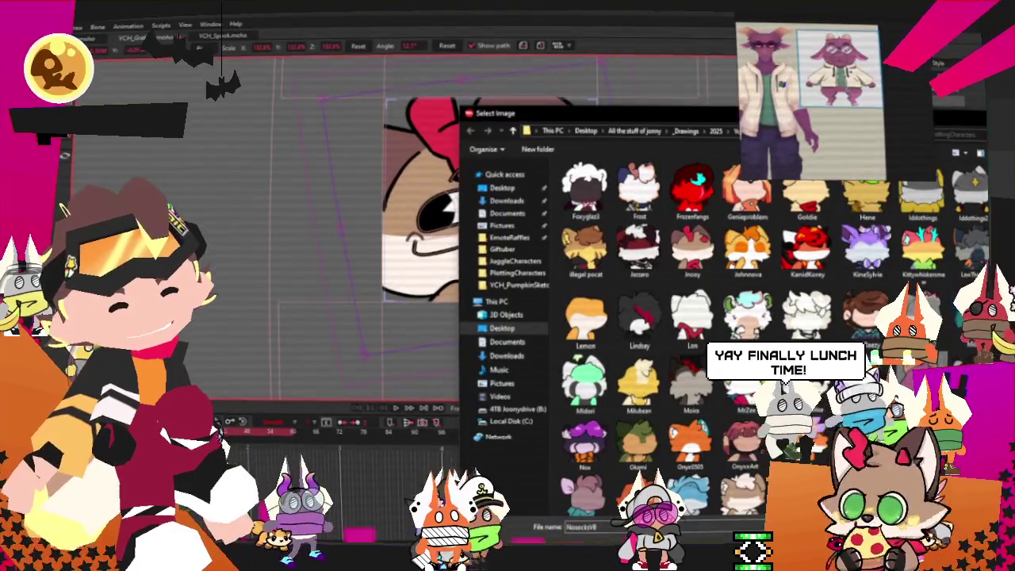
pyautogui.doubleClick(744, 444)
pyautogui.click(723, 486)
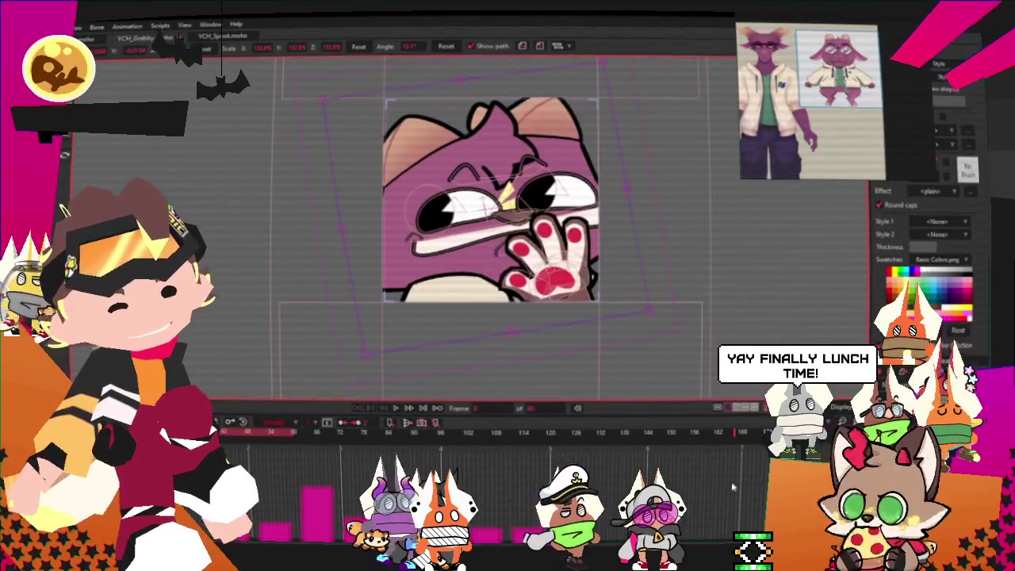
# - Zoom into the face and enlarge the full-body character reference beside the canvas
pyautogui.scroll(3, 544, 184)
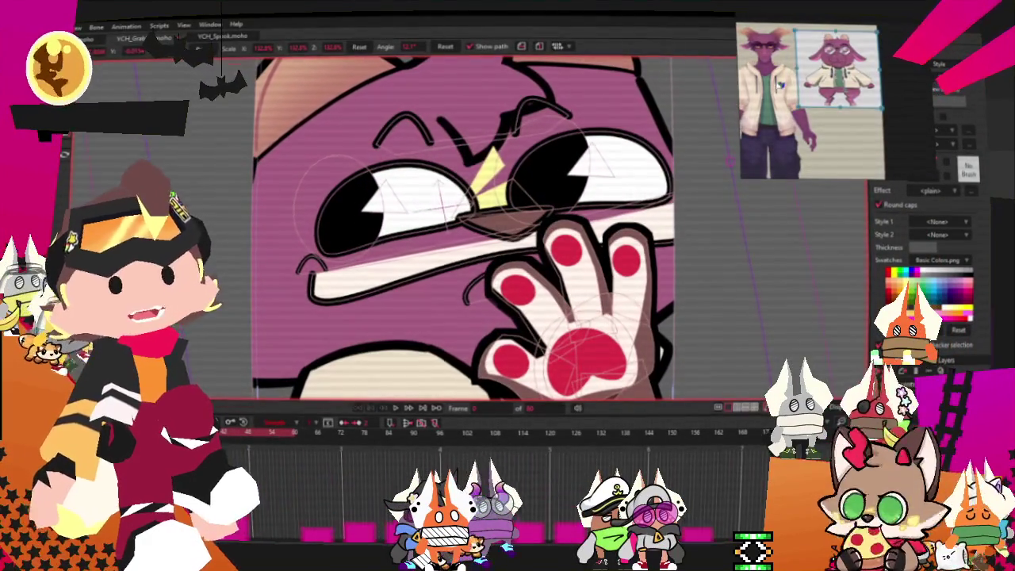
pyautogui.moveTo(737, 24); pyautogui.dragTo(717, 70)
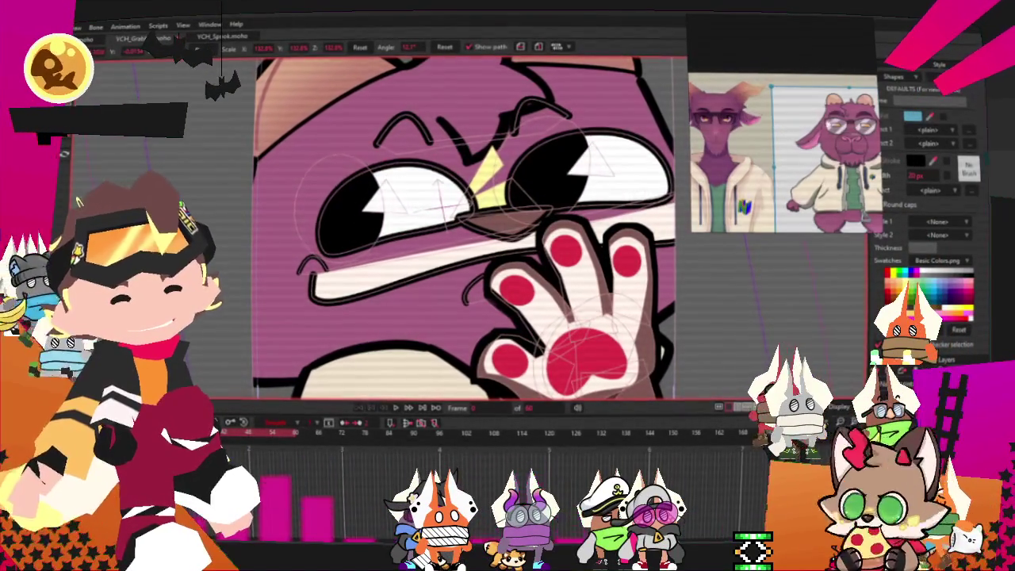
pyautogui.scroll(2, 619, 197)
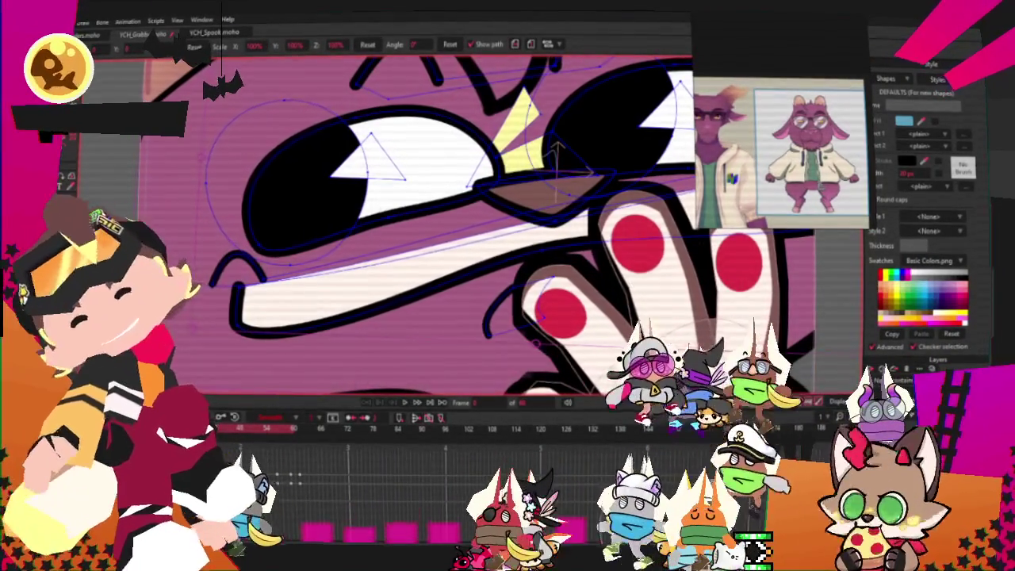
# - Reshape the brown paw shape's upper-right and lower edges by dragging its points
pyautogui.press('a')
pyautogui.scroll(2, 542, 220)
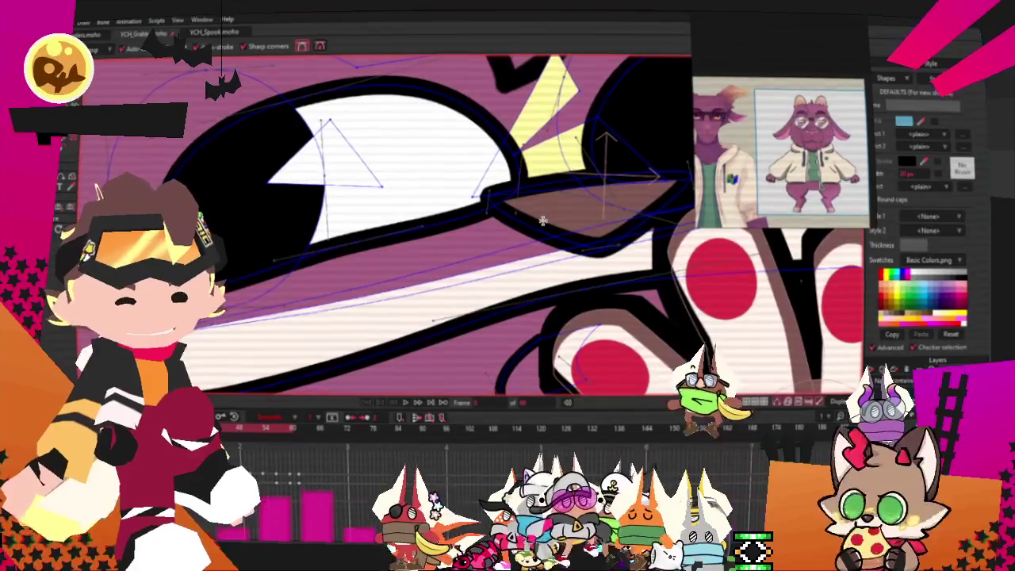
pyautogui.scroll(2, 555, 230)
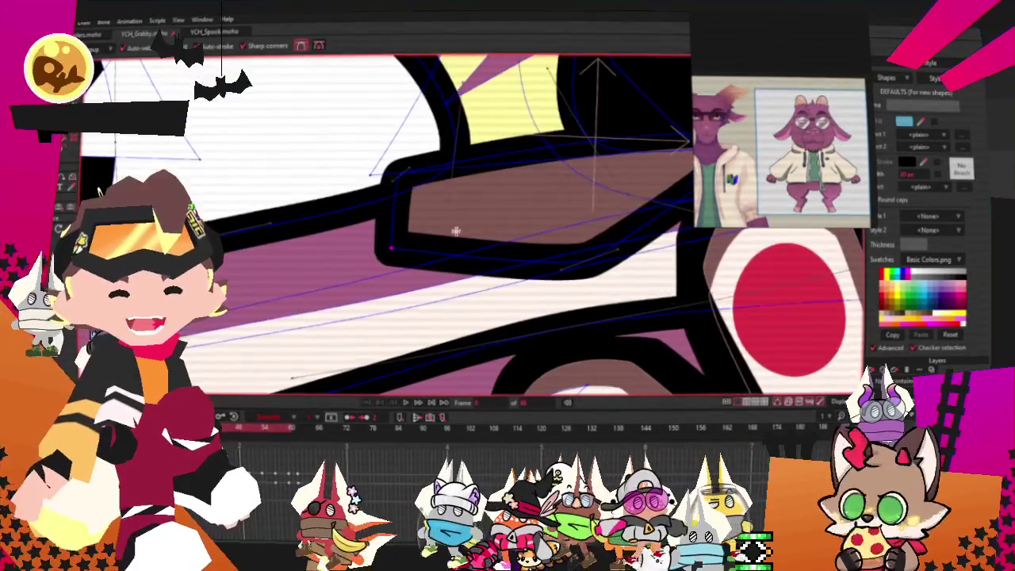
pyautogui.scroll(2, 479, 224)
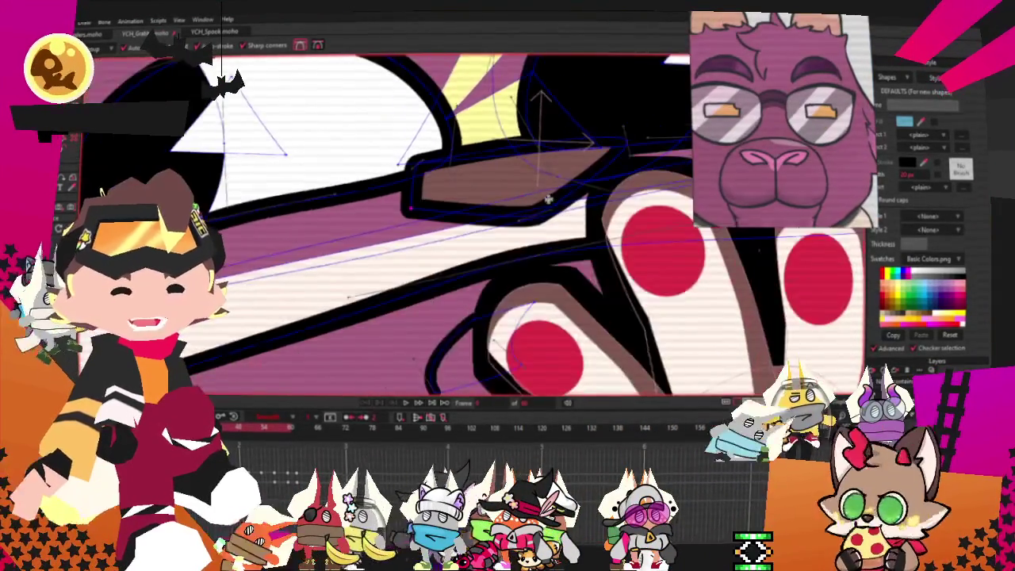
pyautogui.scroll(-1, 587, 180)
pyautogui.moveTo(579, 162); pyautogui.dragTo(635, 166)
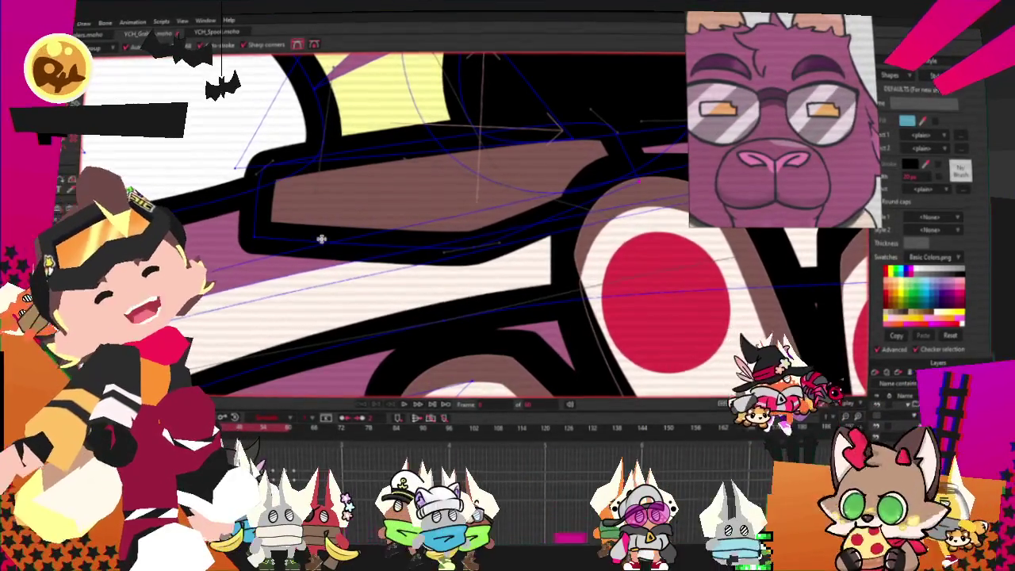
pyautogui.moveTo(318, 238); pyautogui.dragTo(404, 216)
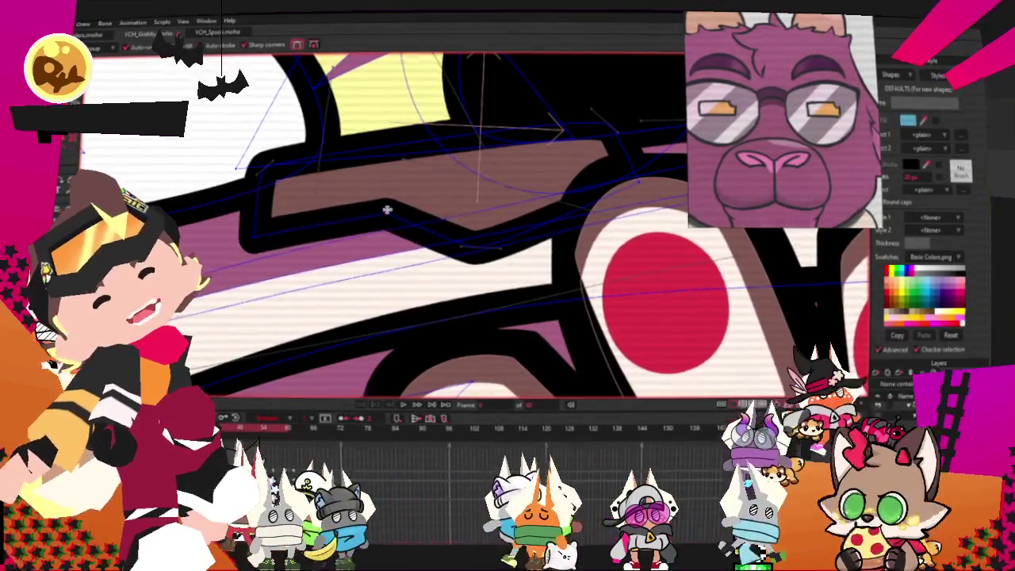
pyautogui.moveTo(526, 231); pyautogui.dragTo(521, 199)
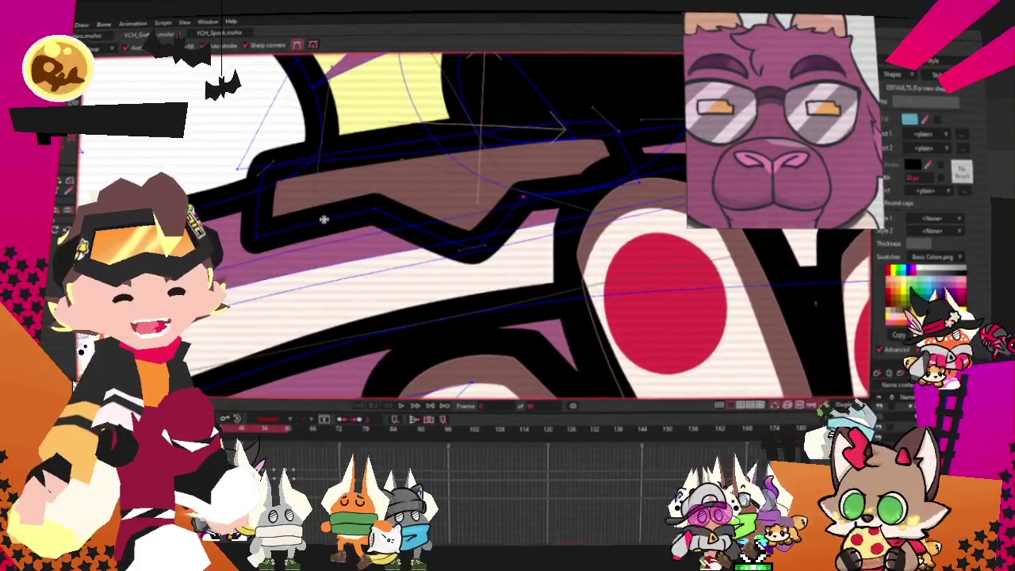
pyautogui.moveTo(328, 220); pyautogui.dragTo(403, 230)
# - Move the black zigzag line's end points outward and add a new point on it
pyautogui.scroll(2, 546, 194)
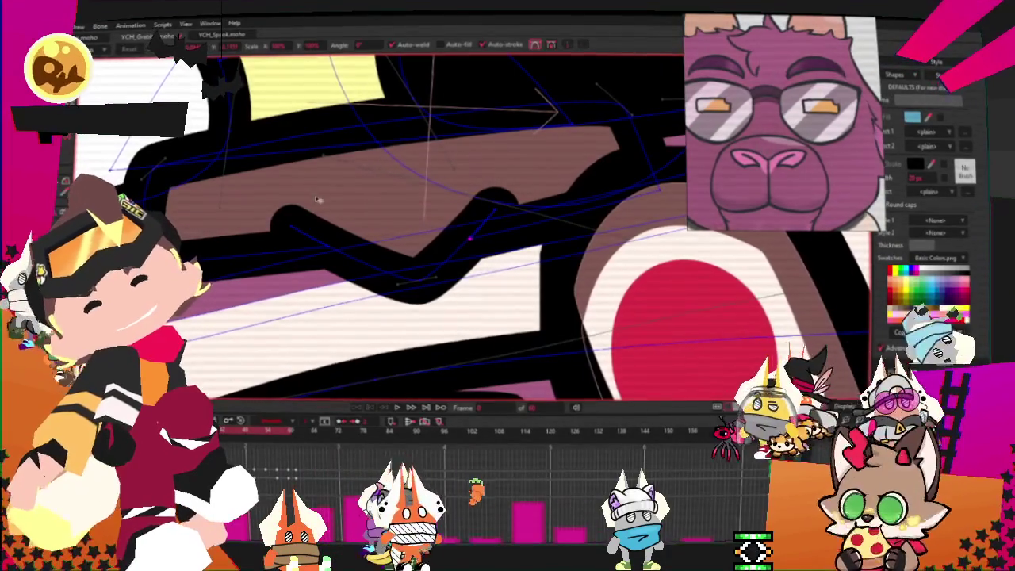
pyautogui.moveTo(282, 218); pyautogui.dragTo(249, 213)
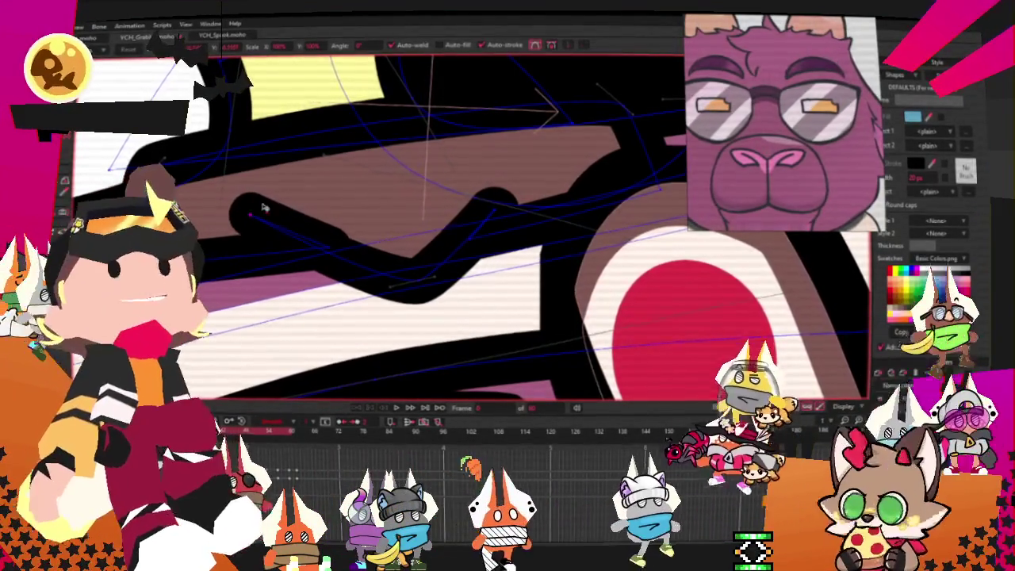
pyautogui.moveTo(473, 207); pyautogui.dragTo(521, 199)
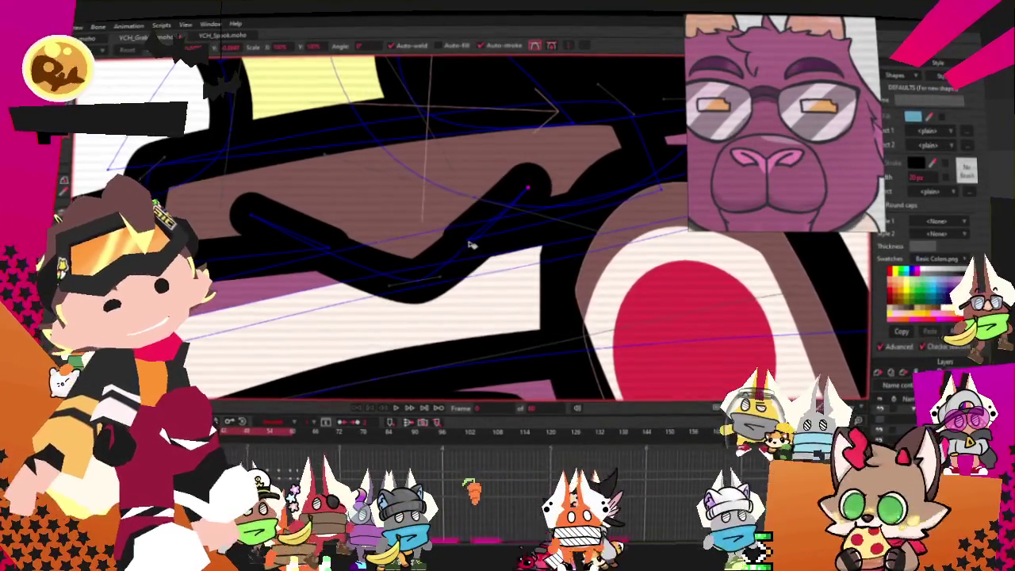
pyautogui.click(334, 257)
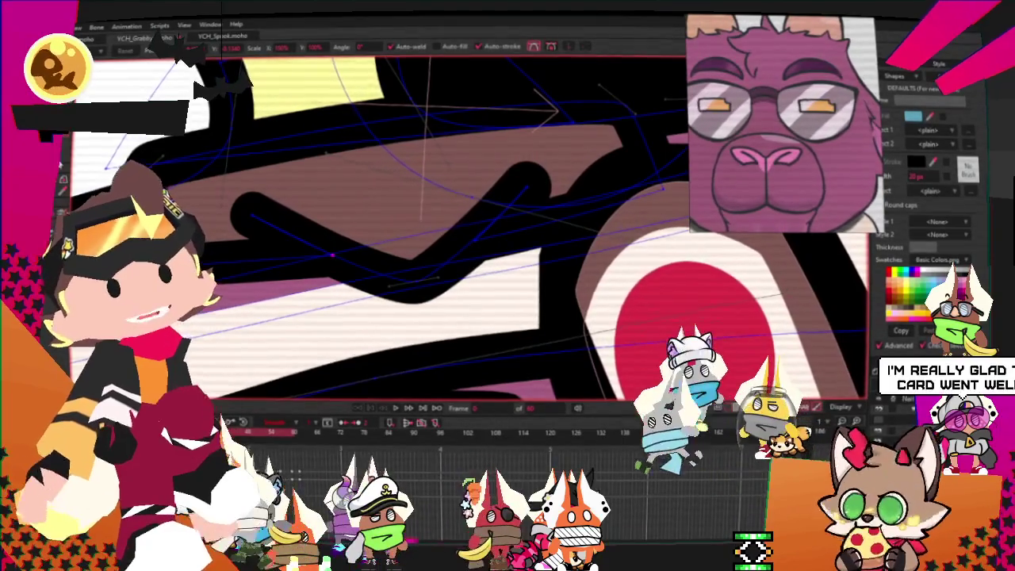
# - Taper the black line's left and upper-right ends with the Line Width tool
pyautogui.press('x')
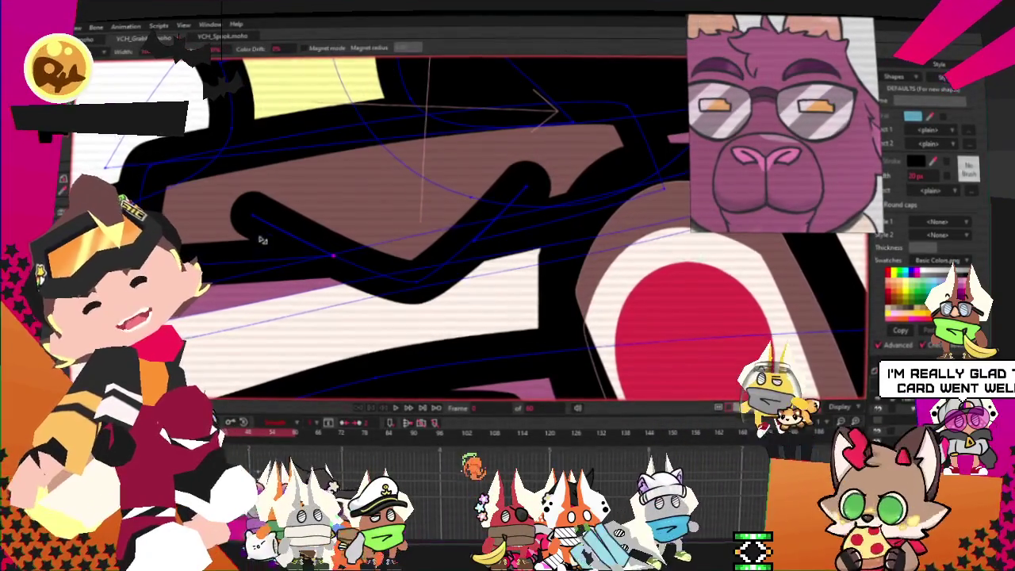
pyautogui.moveTo(262, 240); pyautogui.dragTo(246, 222)
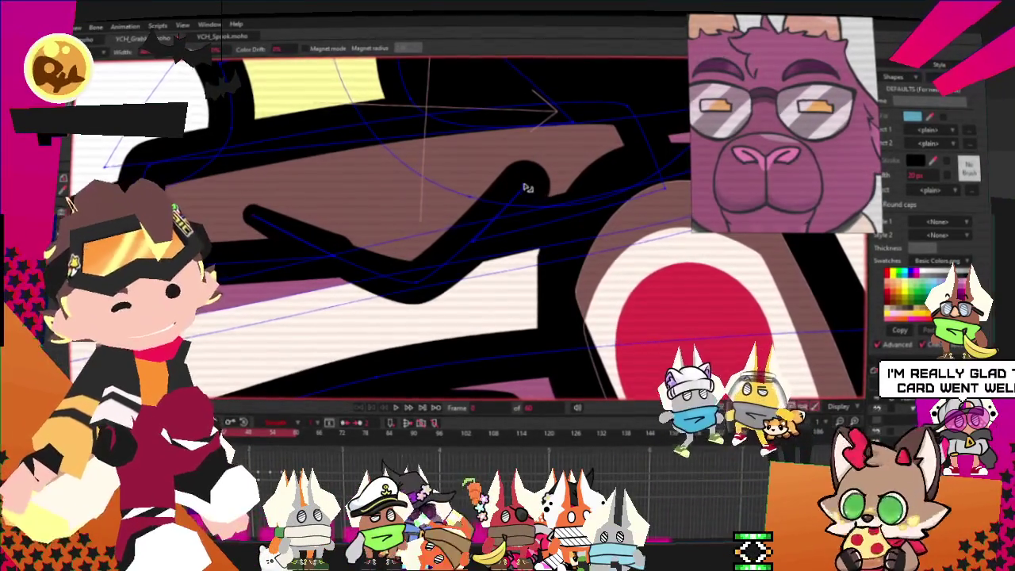
pyautogui.moveTo(526, 185); pyautogui.dragTo(510, 186)
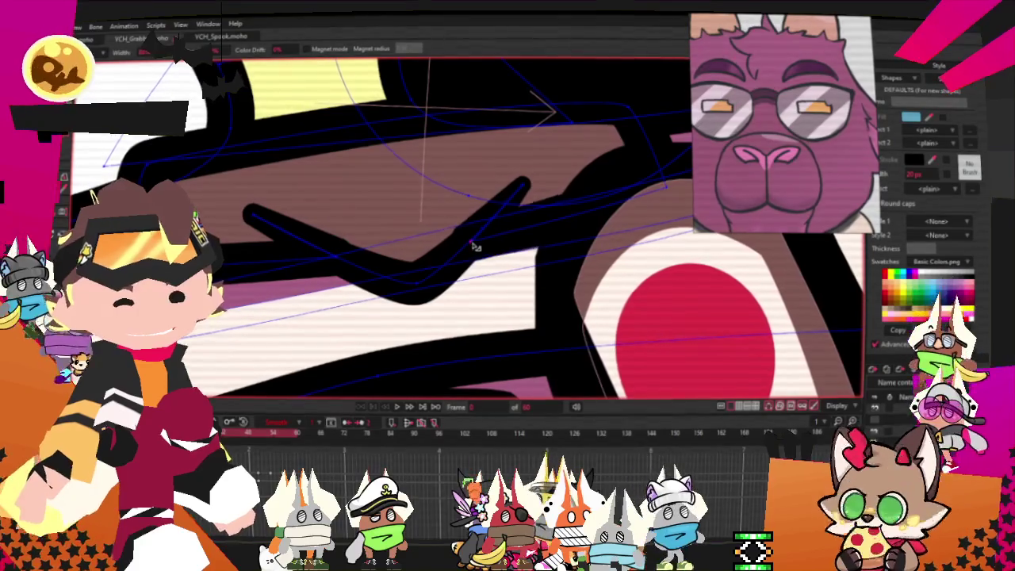
pyautogui.scroll(-2, 474, 241)
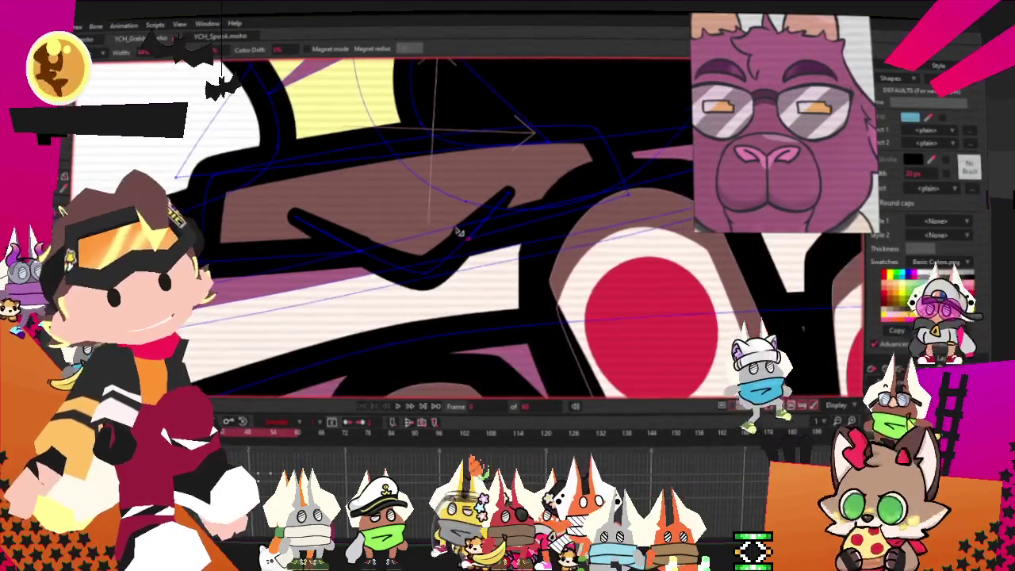
pyautogui.scroll(1, 468, 213)
pyautogui.scroll(1, 412, 216)
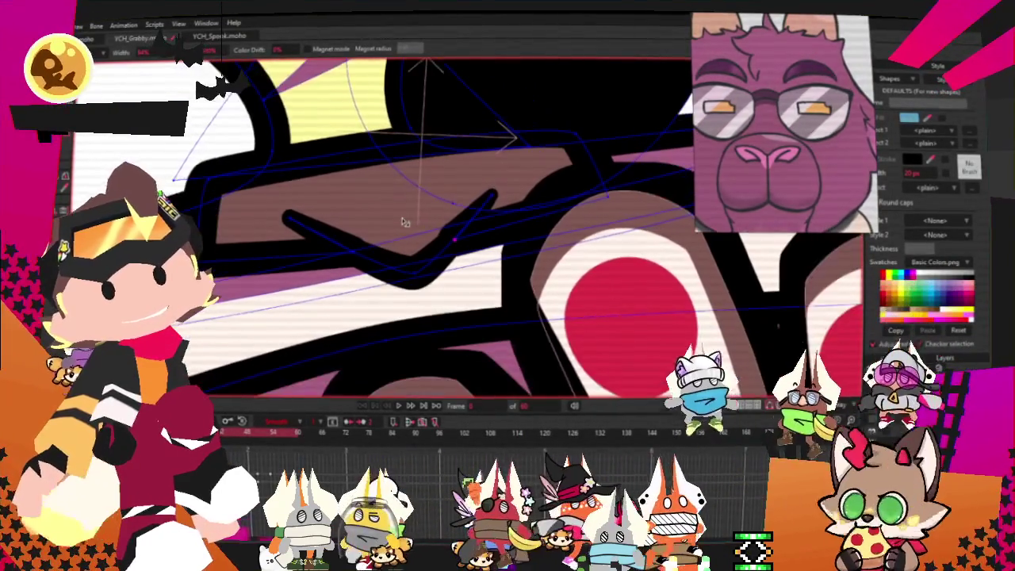
pyautogui.scroll(-1, 409, 220)
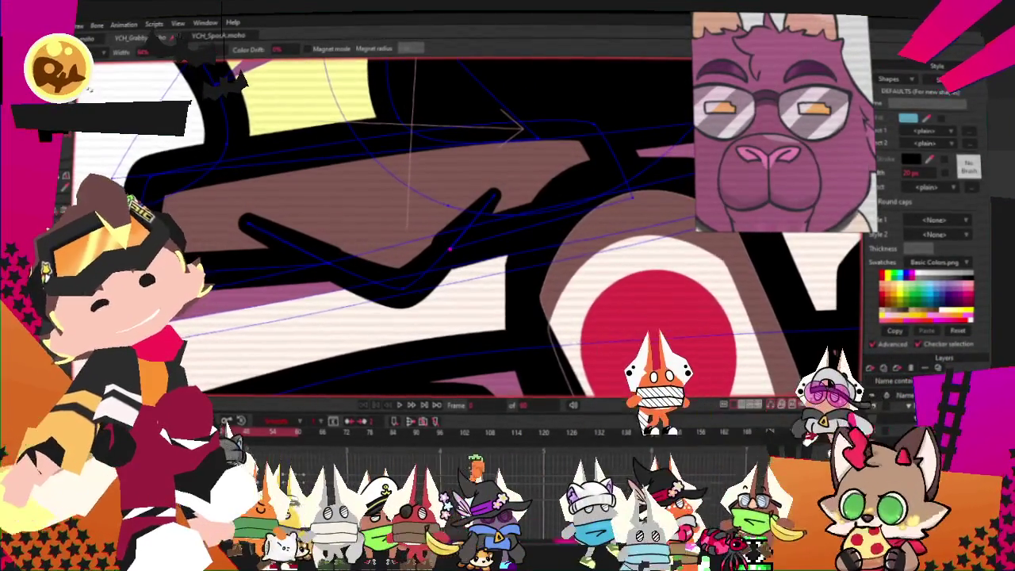
pyautogui.scroll(-2, 198, 222)
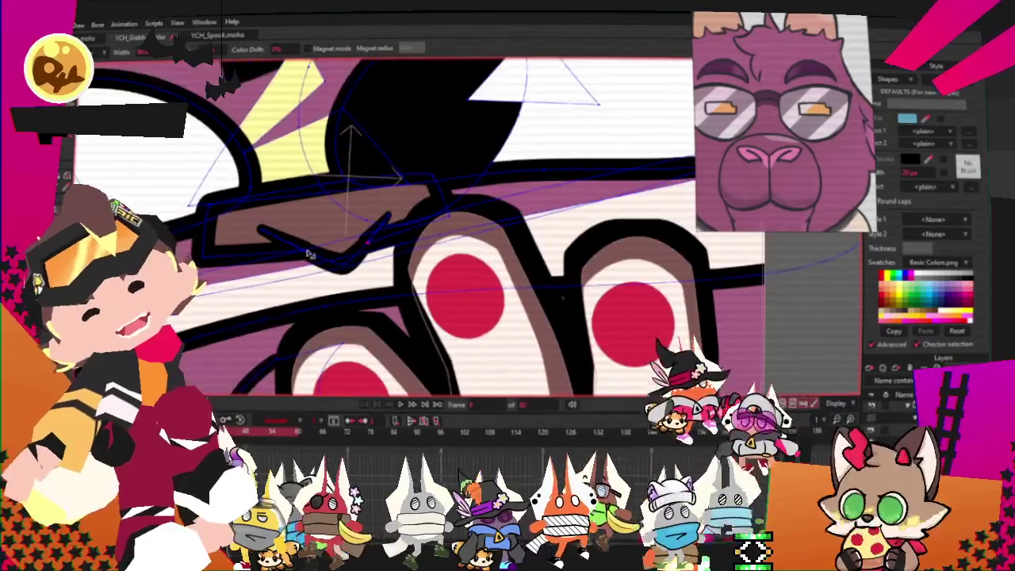
pyautogui.scroll(3, 401, 155)
pyautogui.press('t')
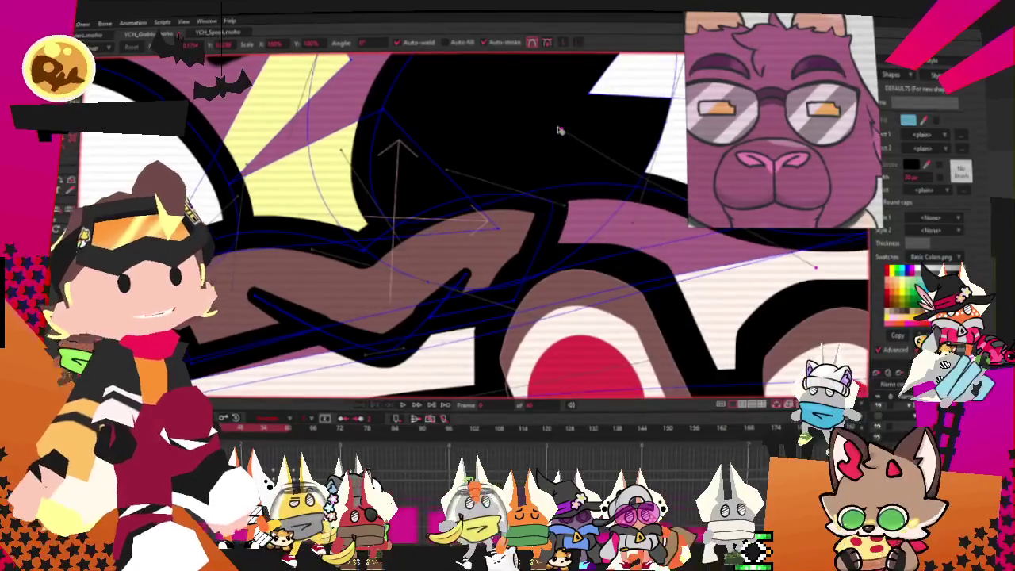
pyautogui.hotkey('ctrl', 'z')
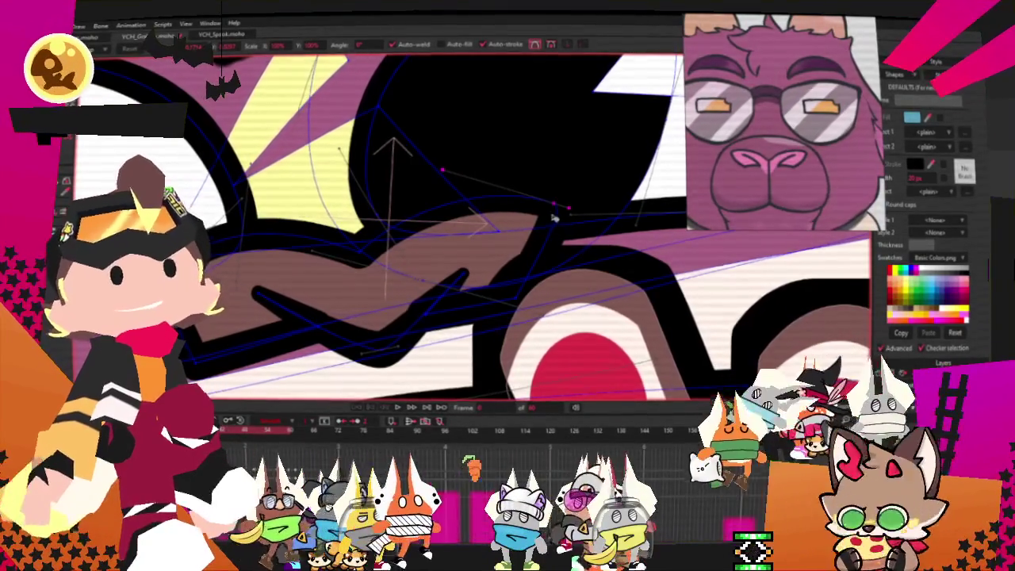
# - Adjust curve handles and points to bulge the brown shape's lower outline downward
pyautogui.scroll(2, 571, 222)
pyautogui.moveTo(552, 204)
pyautogui.mouseDown()
pyautogui.moveTo(580, 227)
pyautogui.moveTo(528, 221)
pyautogui.mouseUp()
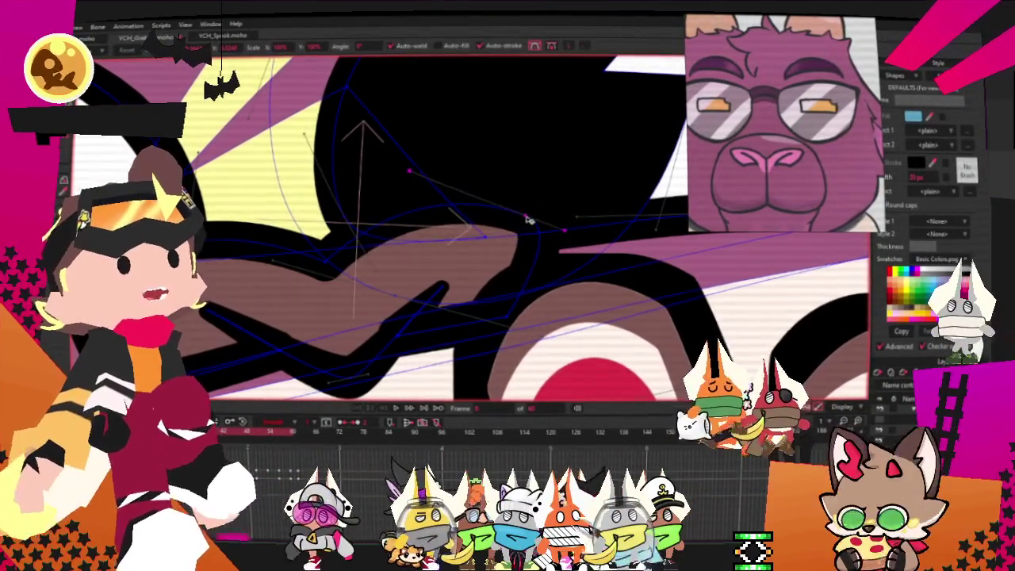
pyautogui.scroll(2, 507, 199)
pyautogui.scroll(-3, 420, 307)
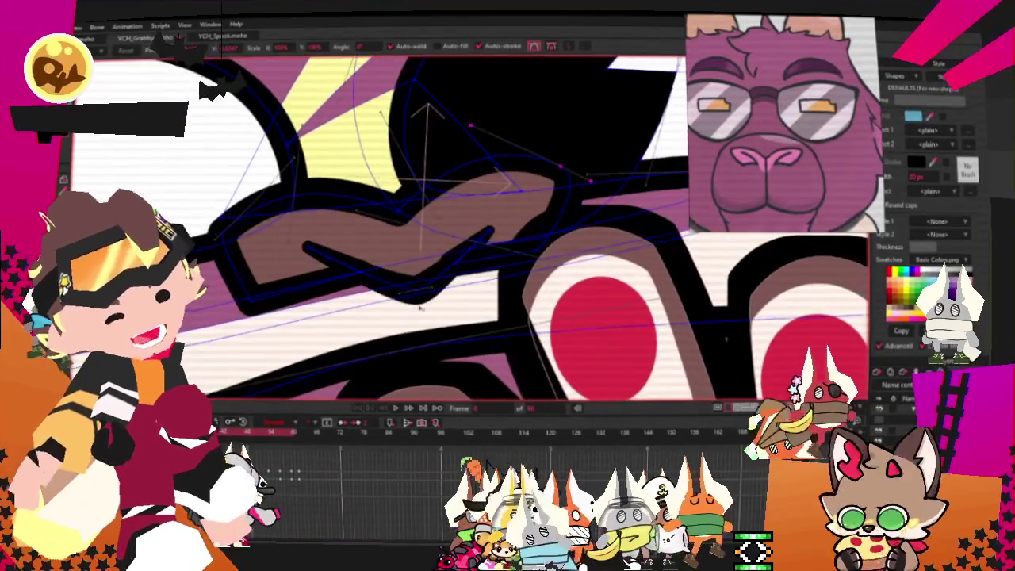
pyautogui.moveTo(420, 307); pyautogui.dragTo(412, 303)
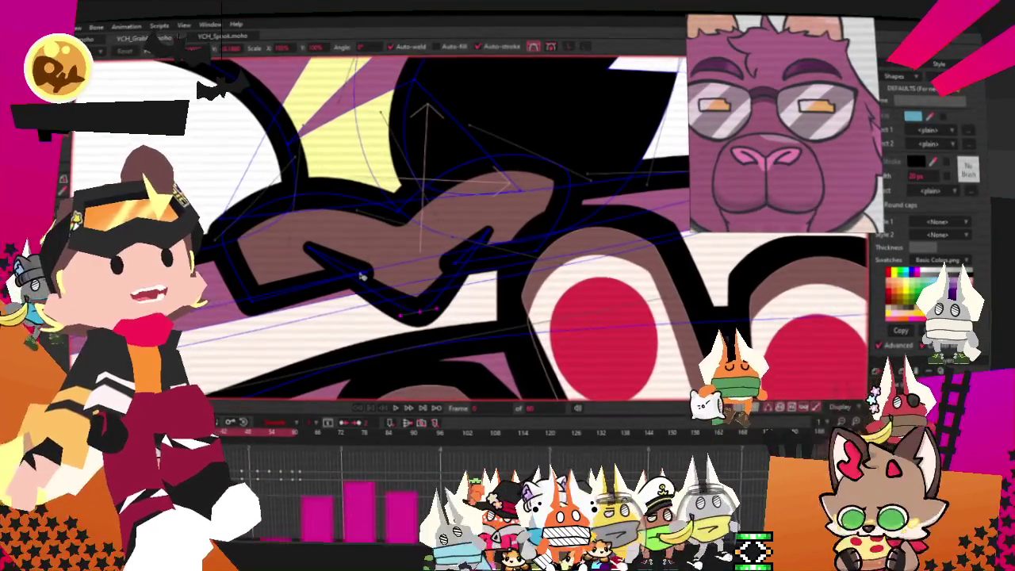
pyautogui.moveTo(361, 275); pyautogui.dragTo(361, 298)
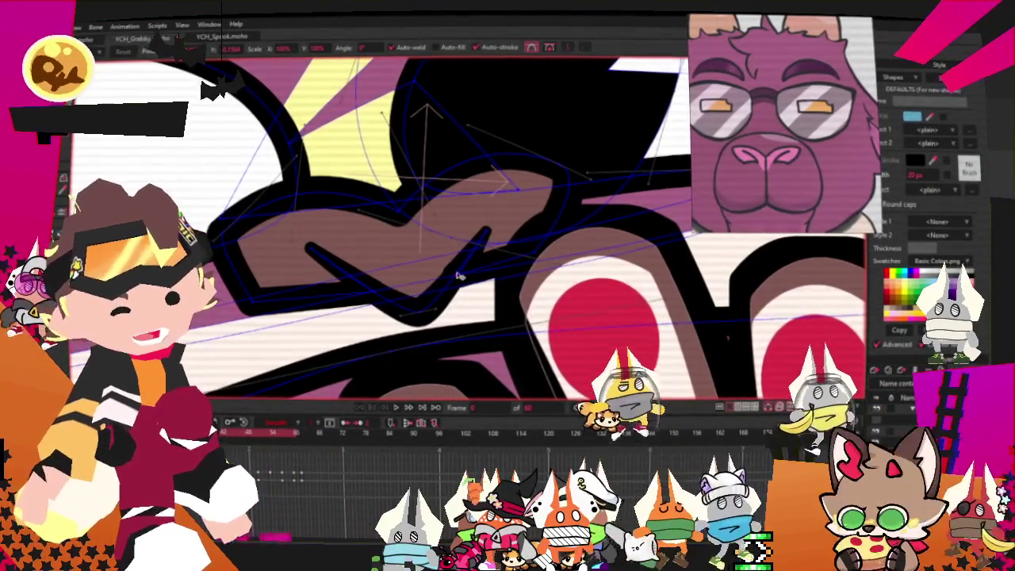
pyautogui.moveTo(454, 277); pyautogui.dragTo(305, 318)
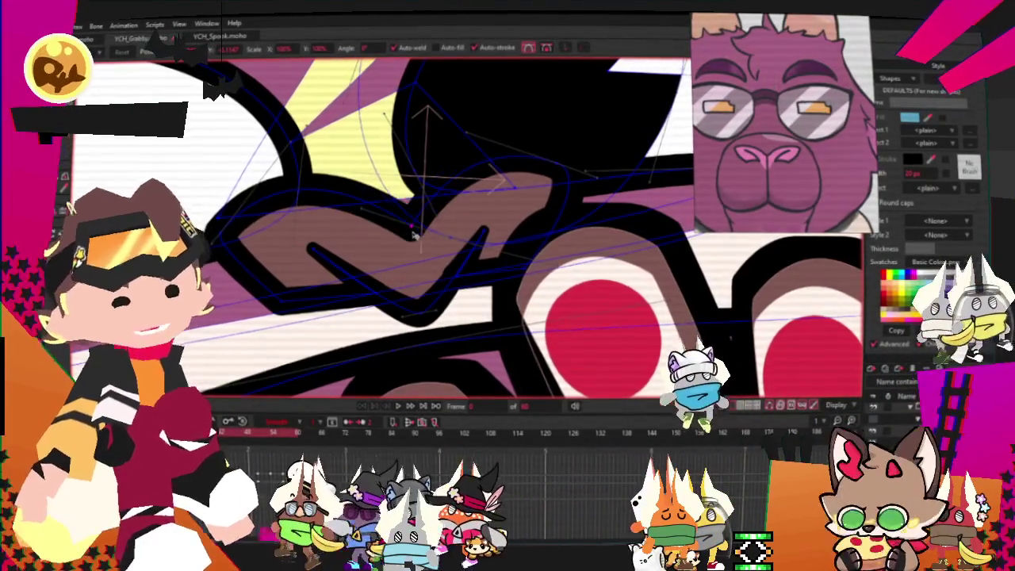
# - Shift an upper curve point right and move the black line's left end inward
pyautogui.scroll(3, 274, 182)
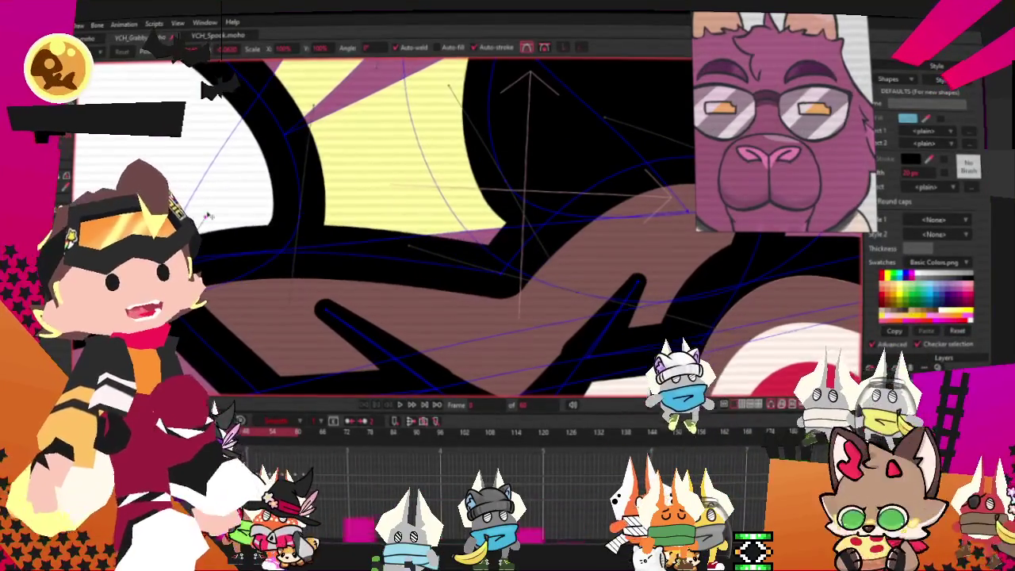
pyautogui.scroll(-3, 501, 168)
pyautogui.scroll(2, 444, 140)
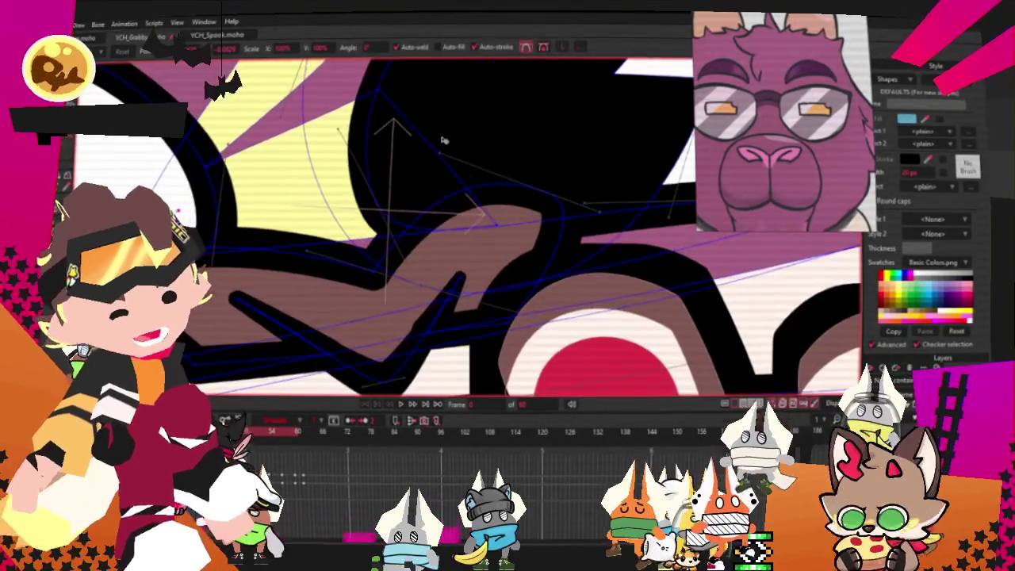
pyautogui.moveTo(442, 153); pyautogui.dragTo(481, 153)
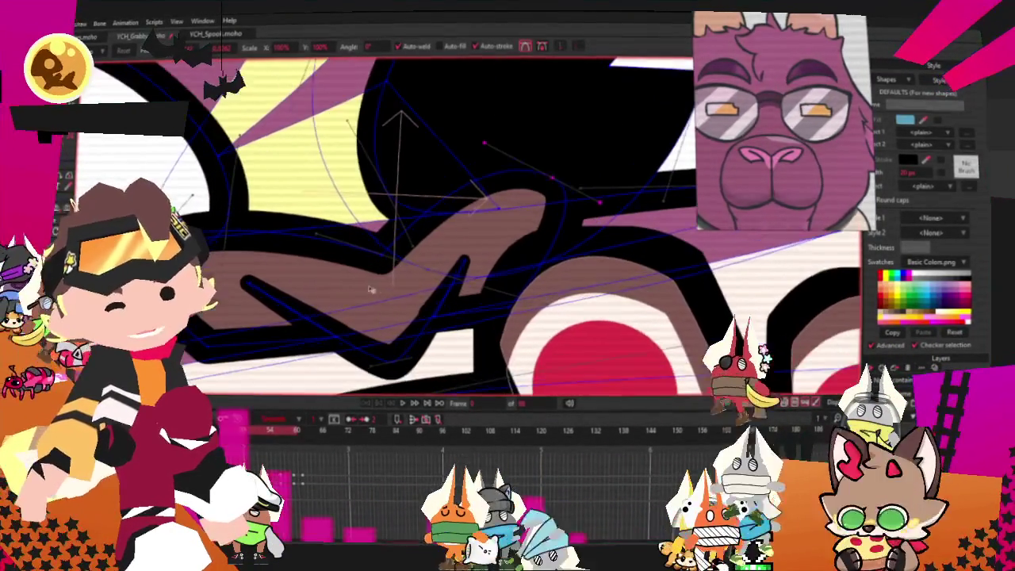
pyautogui.moveTo(250, 288); pyautogui.dragTo(280, 298)
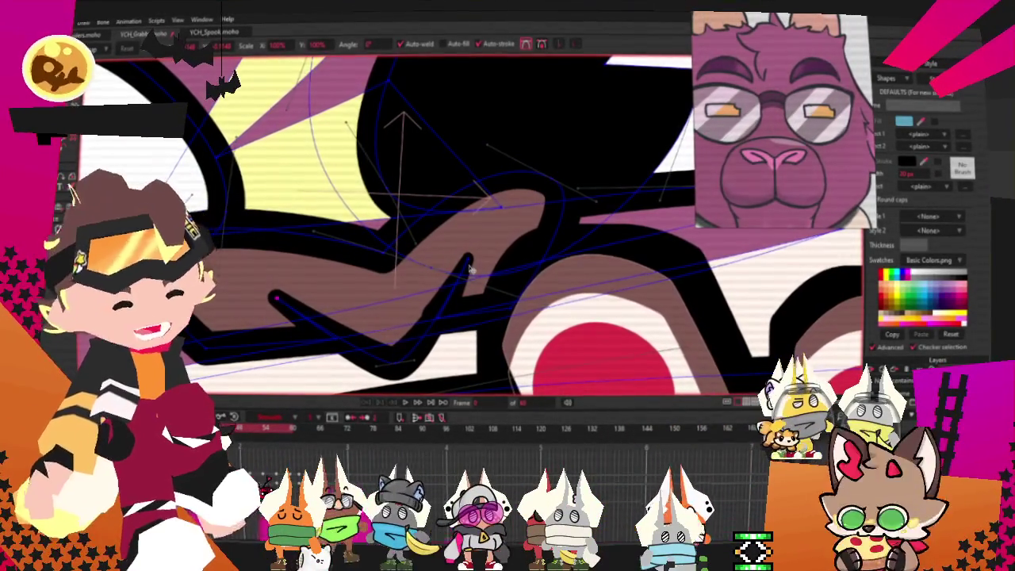
pyautogui.press('g')
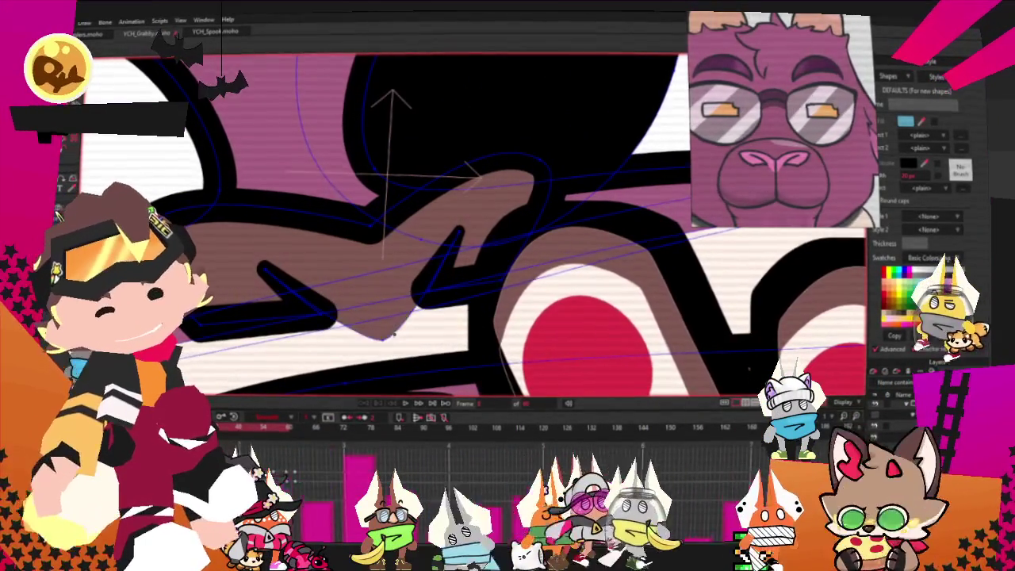
pyautogui.click(374, 279)
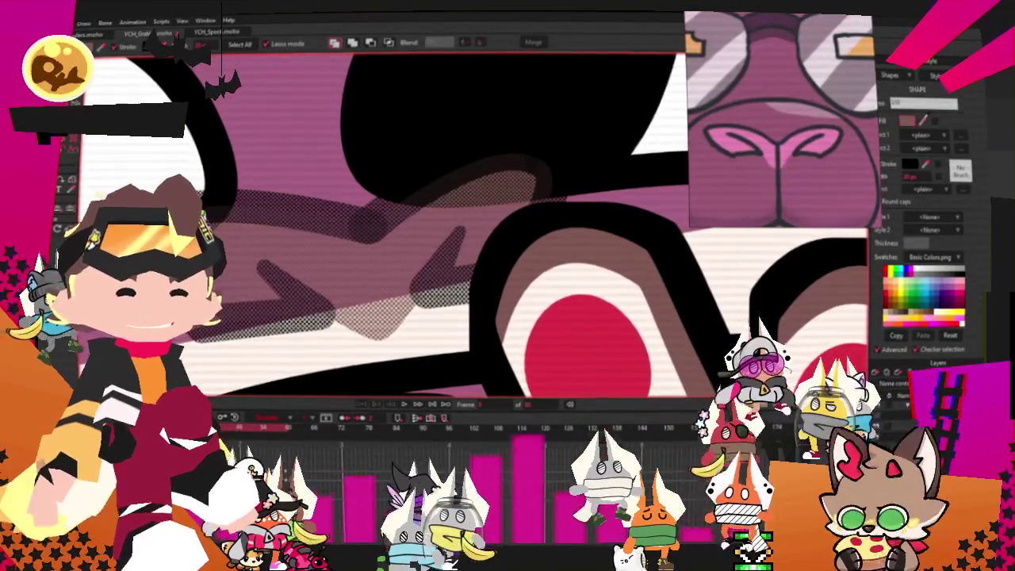
pyautogui.click(755, 157)
pyautogui.scroll(-2, 357, 222)
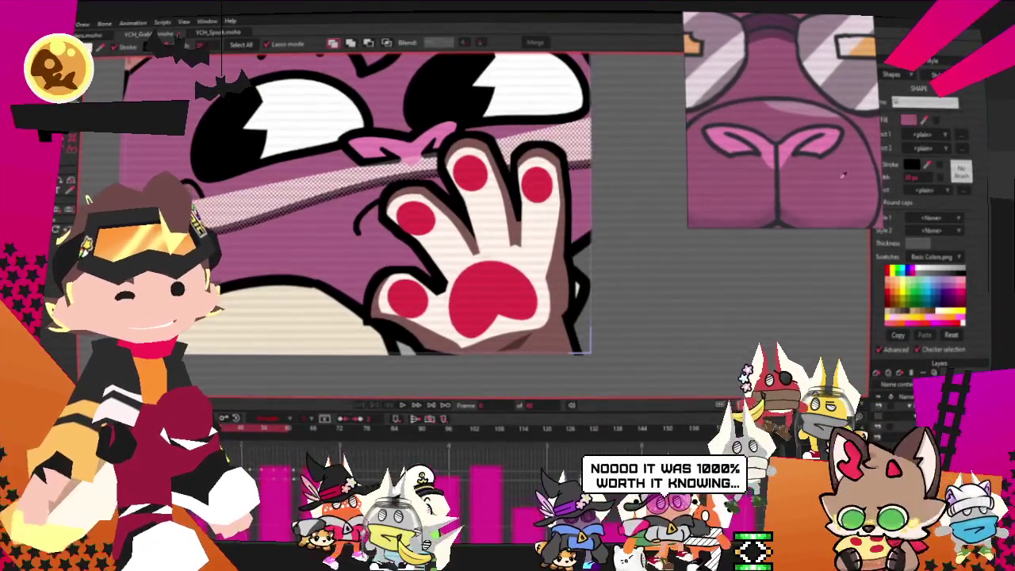
pyautogui.scroll(-2, 412, 151)
pyautogui.scroll(2, 522, 224)
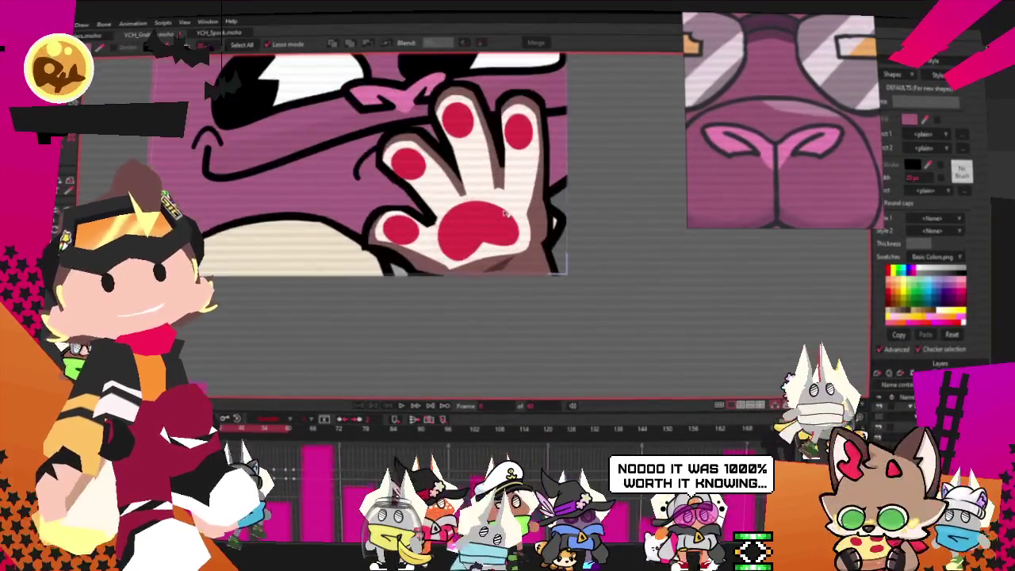
pyautogui.scroll(1, 504, 212)
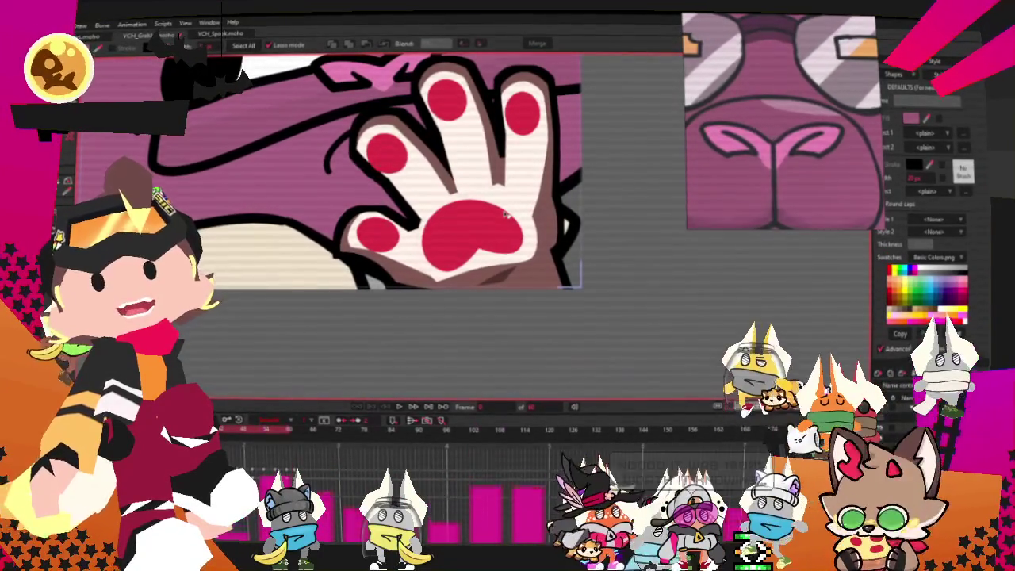
pyautogui.scroll(-1, 506, 214)
pyautogui.scroll(1, 484, 170)
pyautogui.scroll(1, 486, 173)
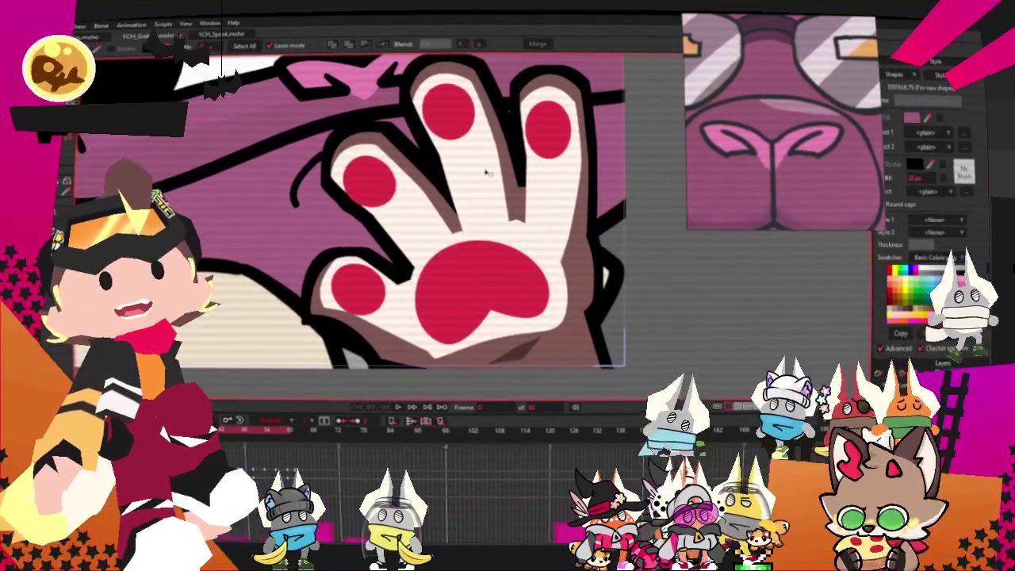
pyautogui.scroll(-1, 484, 174)
pyautogui.scroll(-2, 492, 187)
pyautogui.scroll(-1, 499, 202)
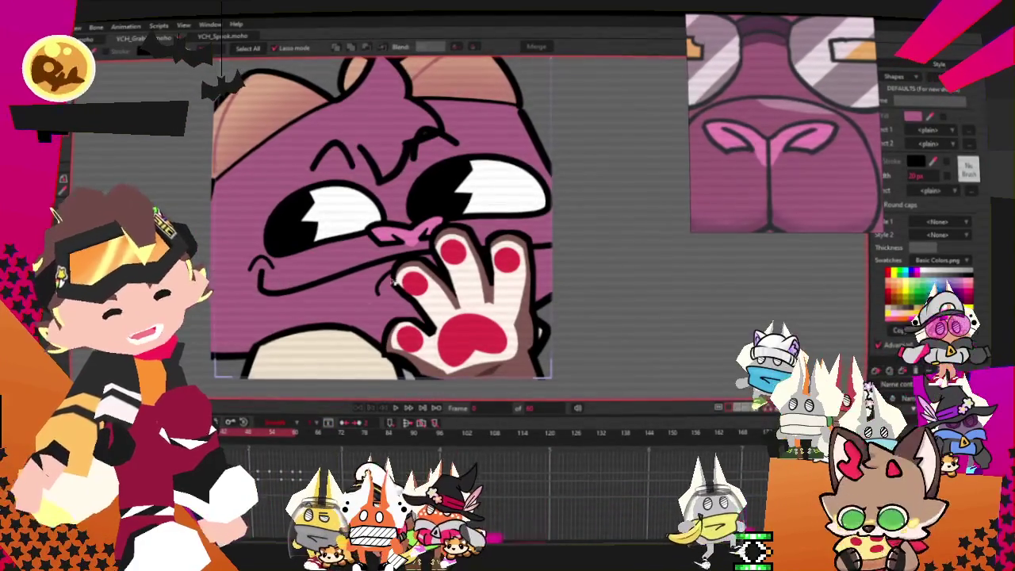
# - Switch to the Transform Layer tool and zoom the canvas around the cat face
pyautogui.scroll(-2, 447, 250)
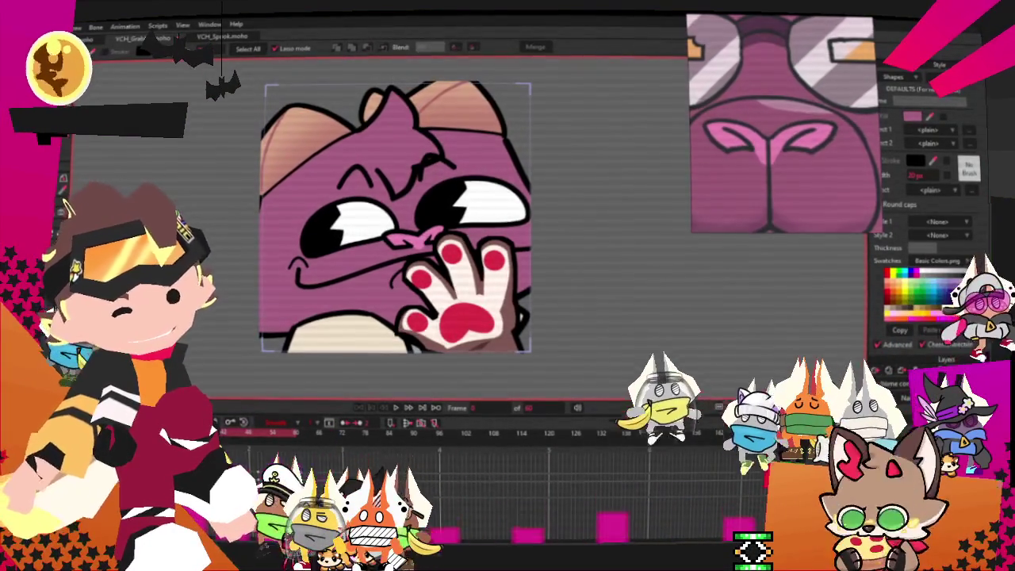
pyautogui.press('0')
pyautogui.scroll(2, 420, 219)
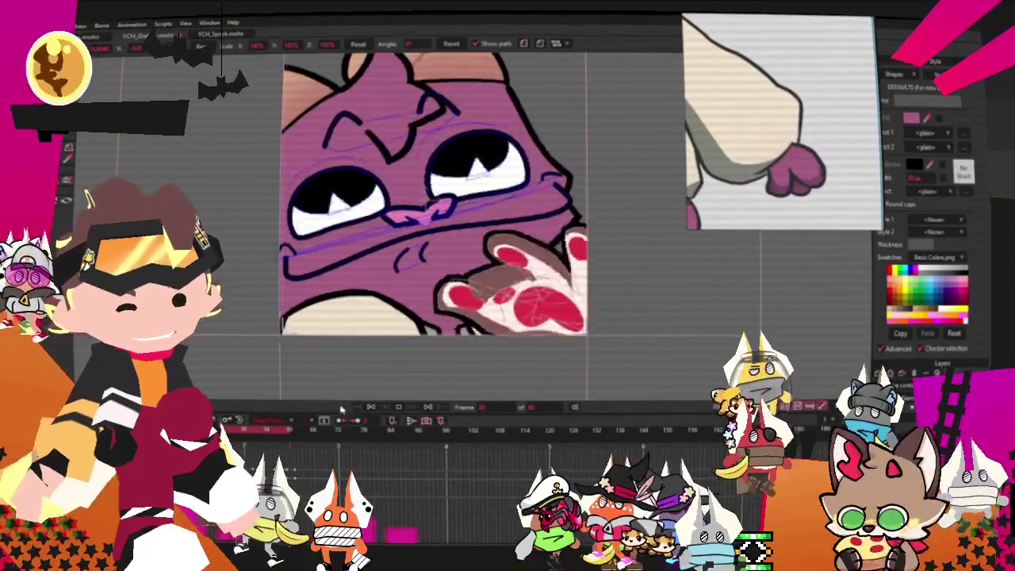
pyautogui.scroll(-3, 861, 135)
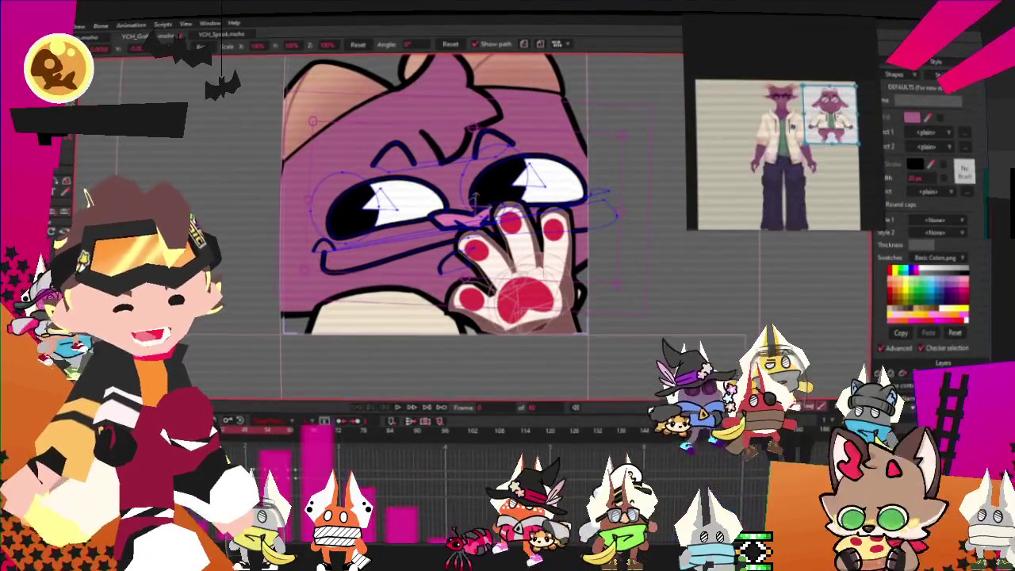
pyautogui.scroll(6, 825, 159)
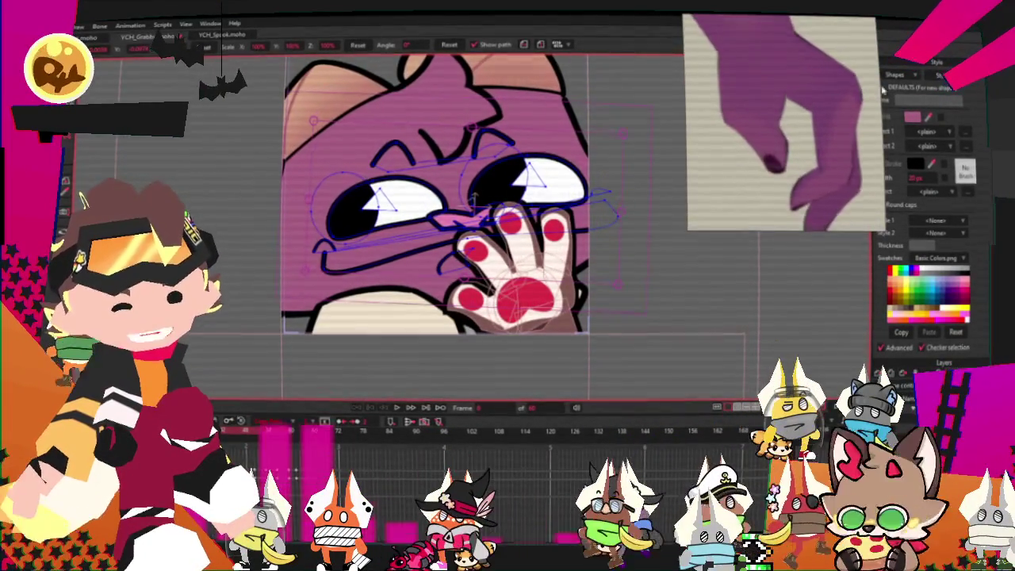
pyautogui.scroll(2, 777, 101)
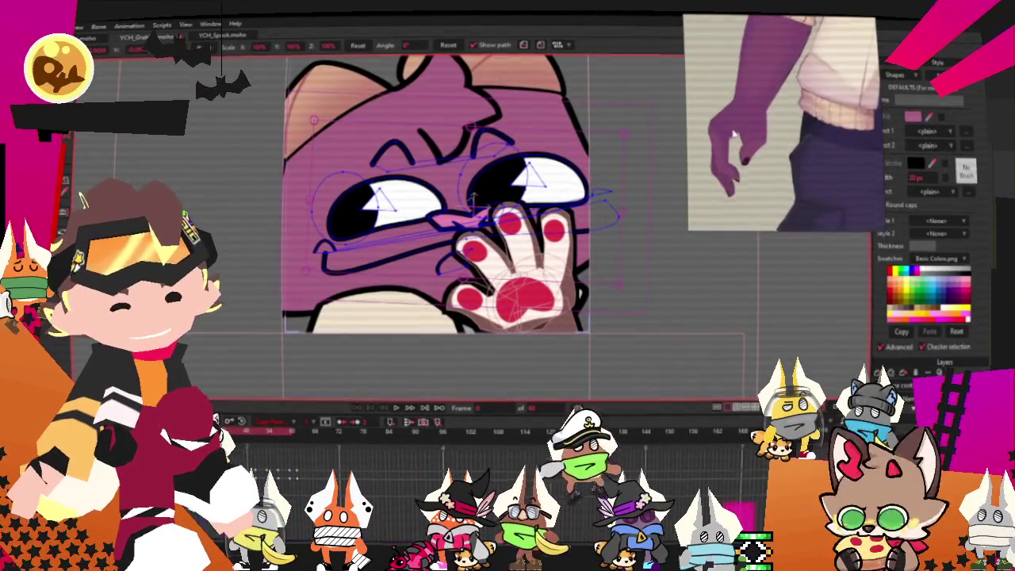
pyautogui.scroll(-5, 776, 101)
pyautogui.scroll(-2, 363, 157)
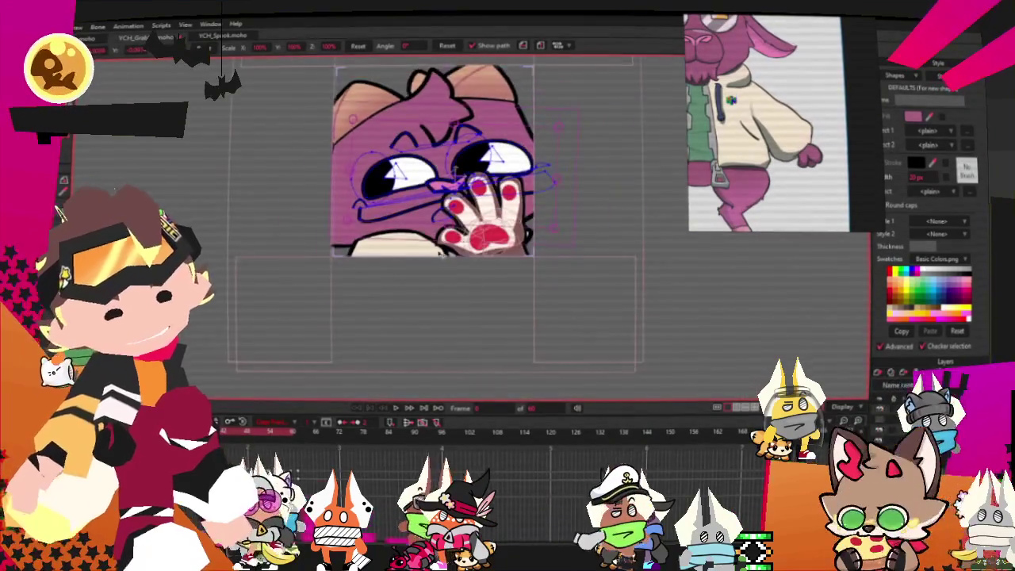
# - Select the paw's brown base shape and give it a purple fill matching the fur
pyautogui.press('g')
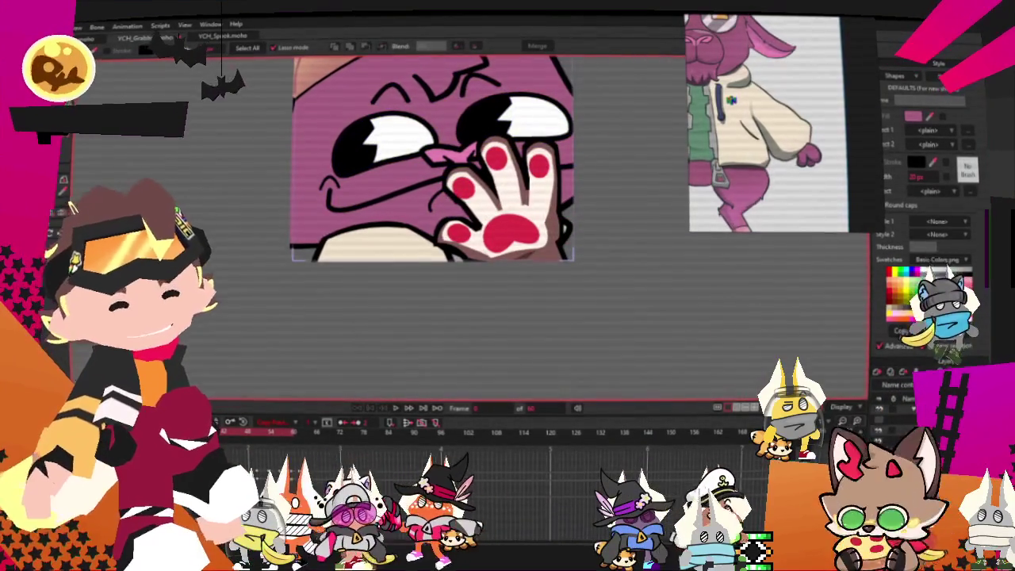
pyautogui.scroll(3, 508, 249)
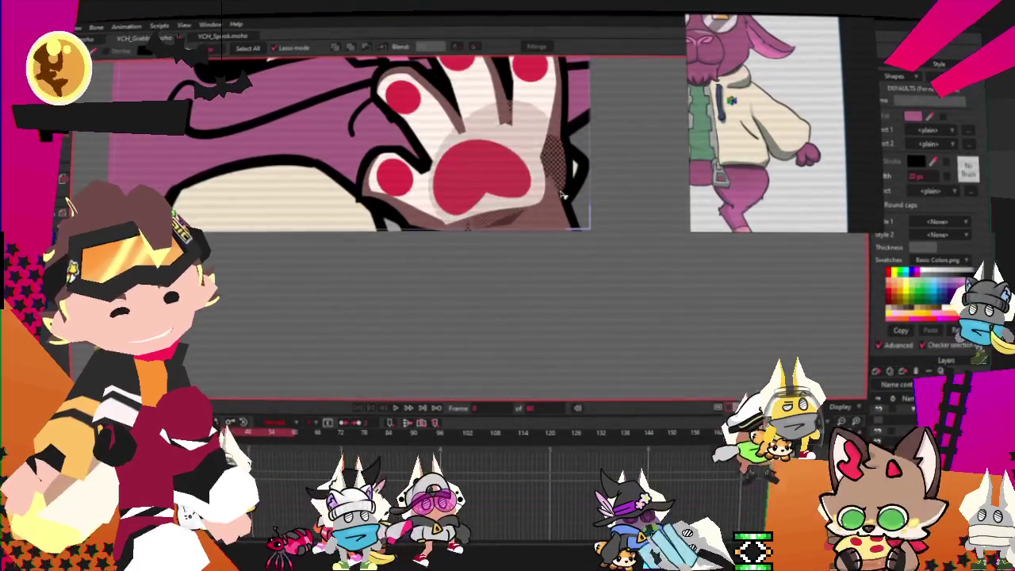
pyautogui.click(542, 164)
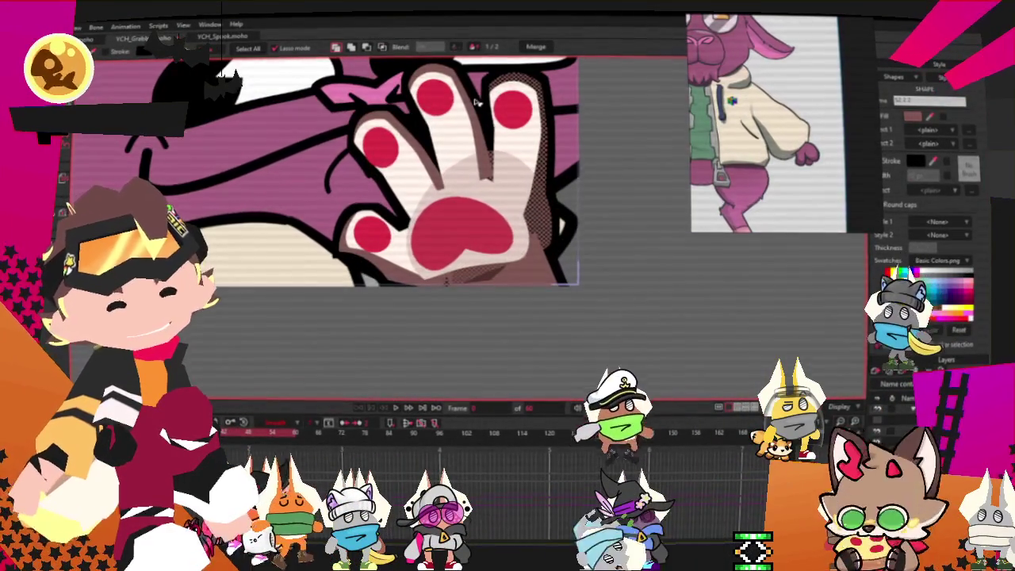
pyautogui.click(473, 103)
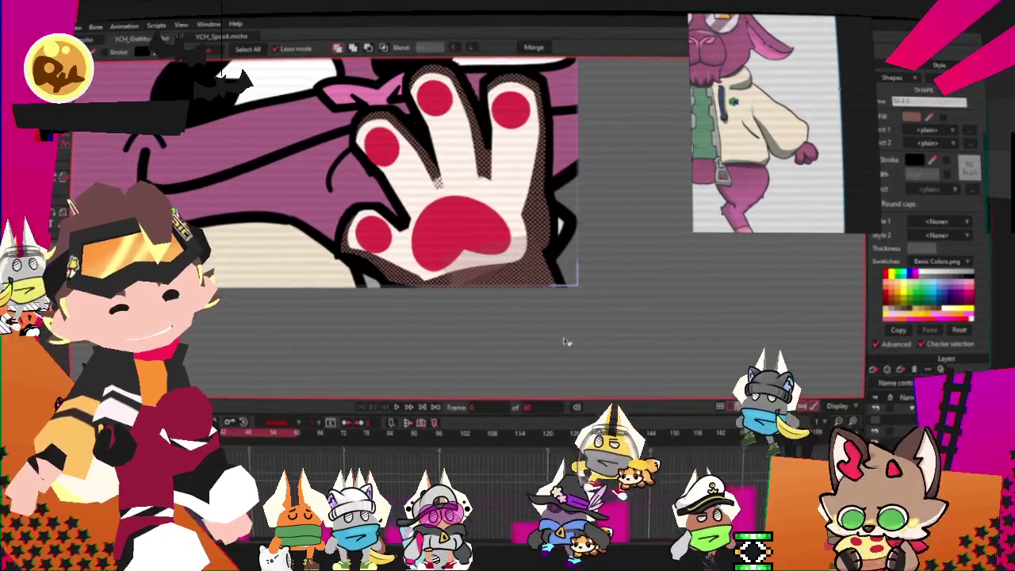
pyautogui.scroll(-1, 566, 341)
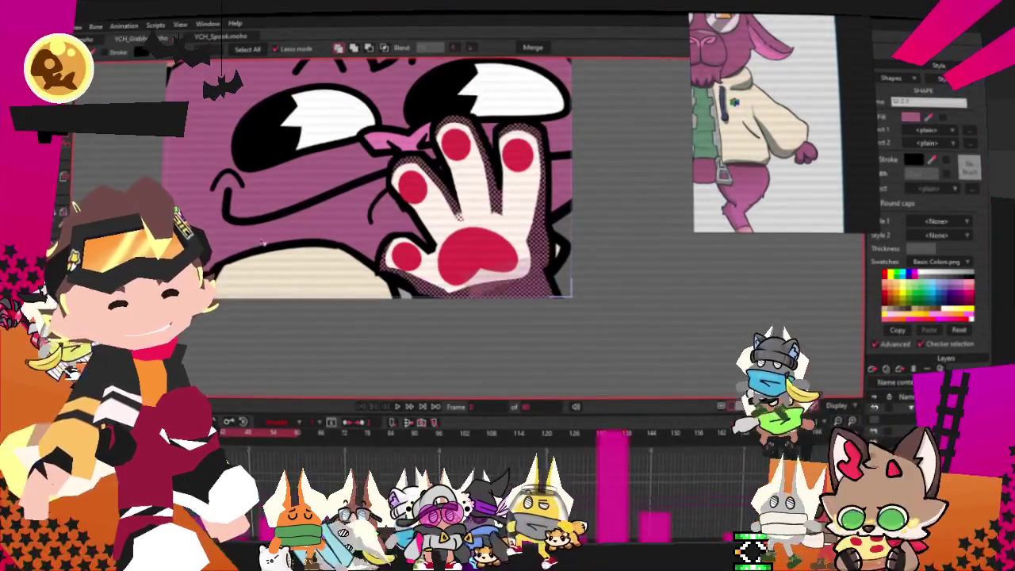
pyautogui.click(568, 289)
pyautogui.click(493, 290)
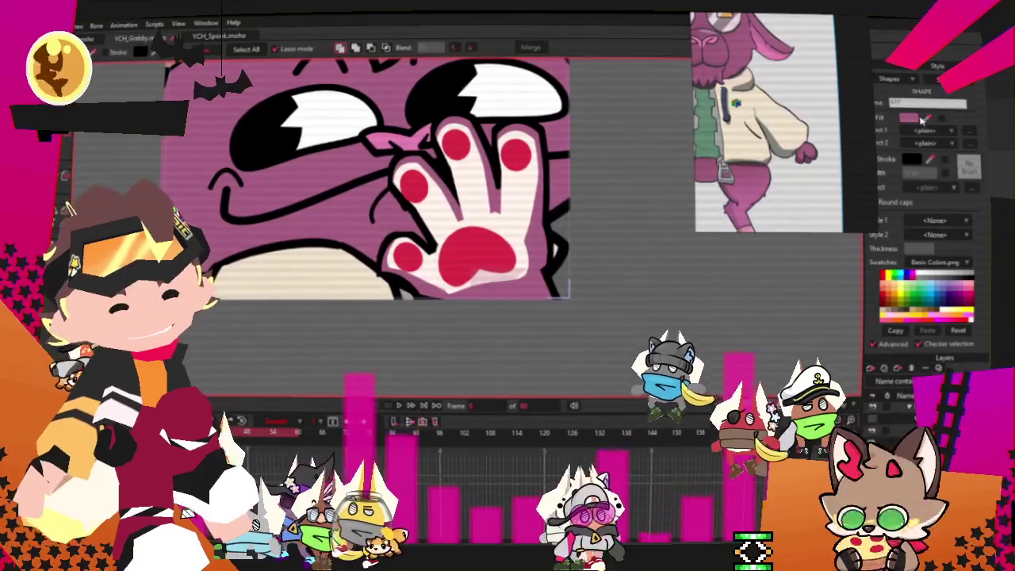
pyautogui.click(908, 117)
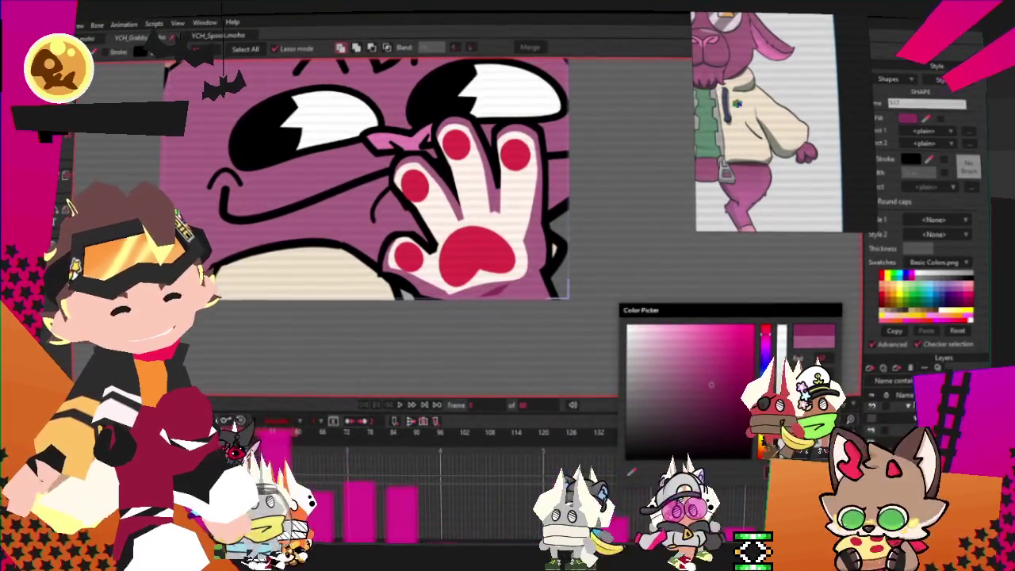
pyautogui.click(703, 381)
pyautogui.press('g')
pyautogui.scroll(2, 487, 252)
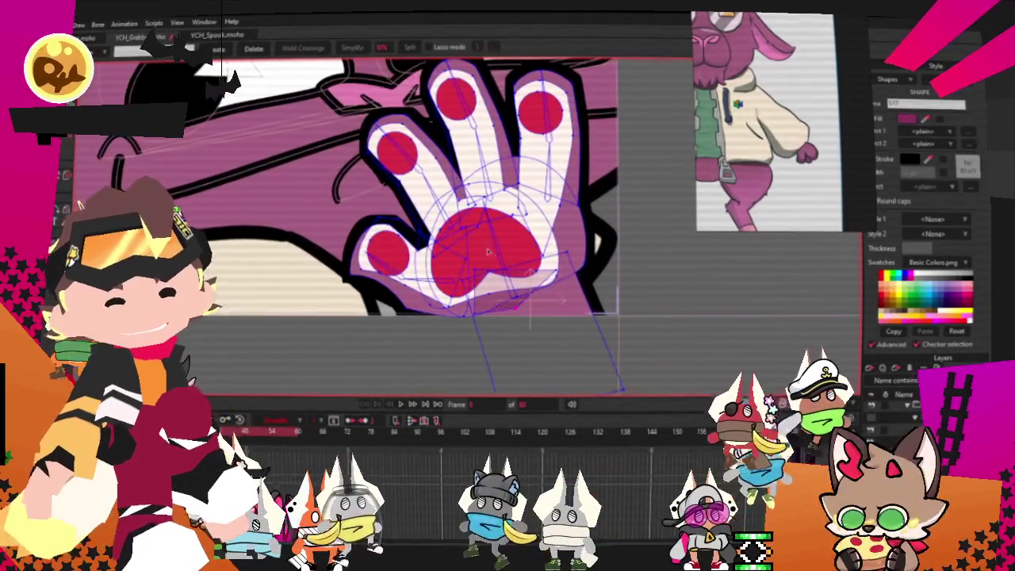
# - Delete the red palm pad and the white fill inside the middle finger
pyautogui.press('Delete')
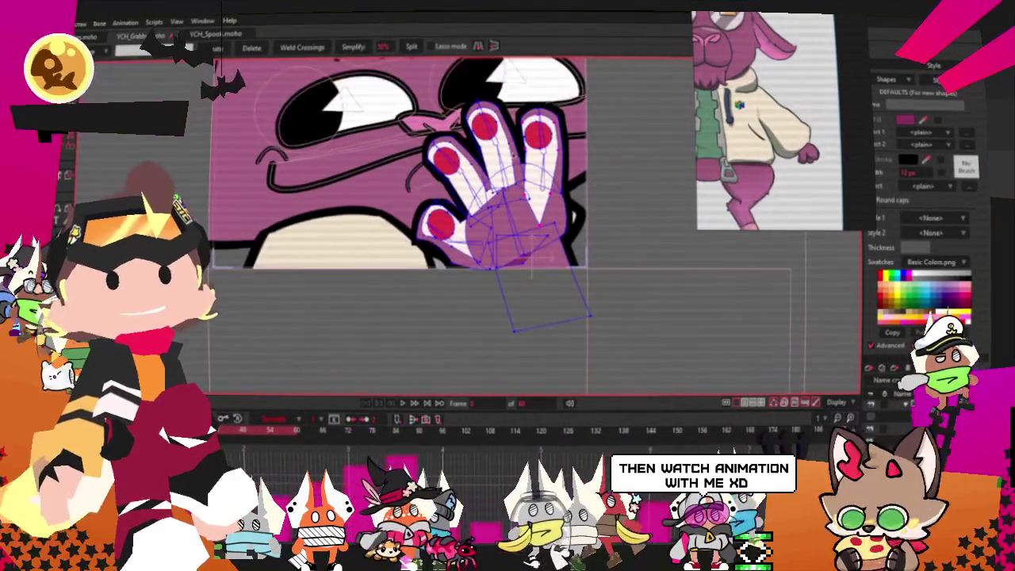
pyautogui.scroll(3, 539, 176)
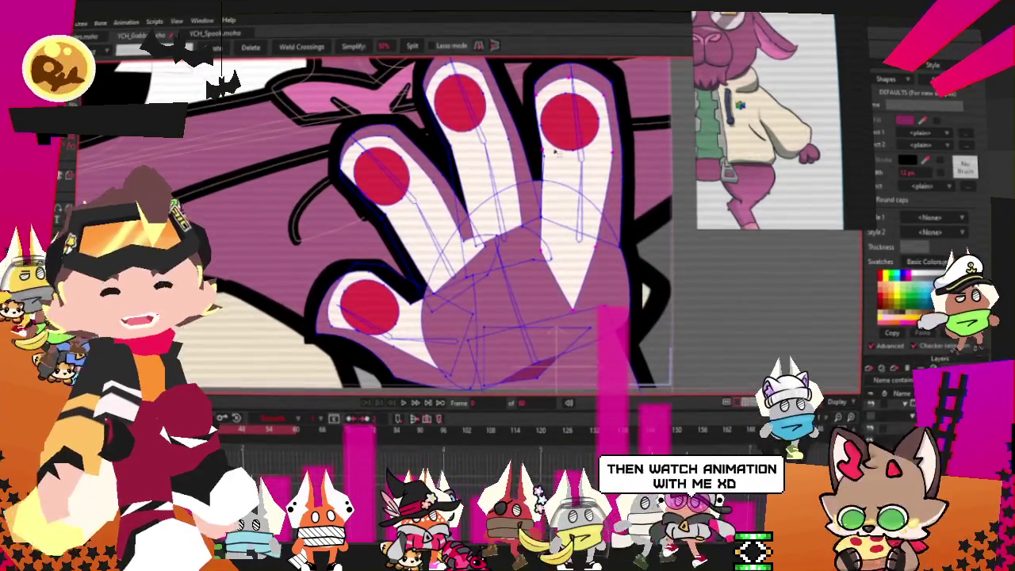
pyautogui.click(495, 168)
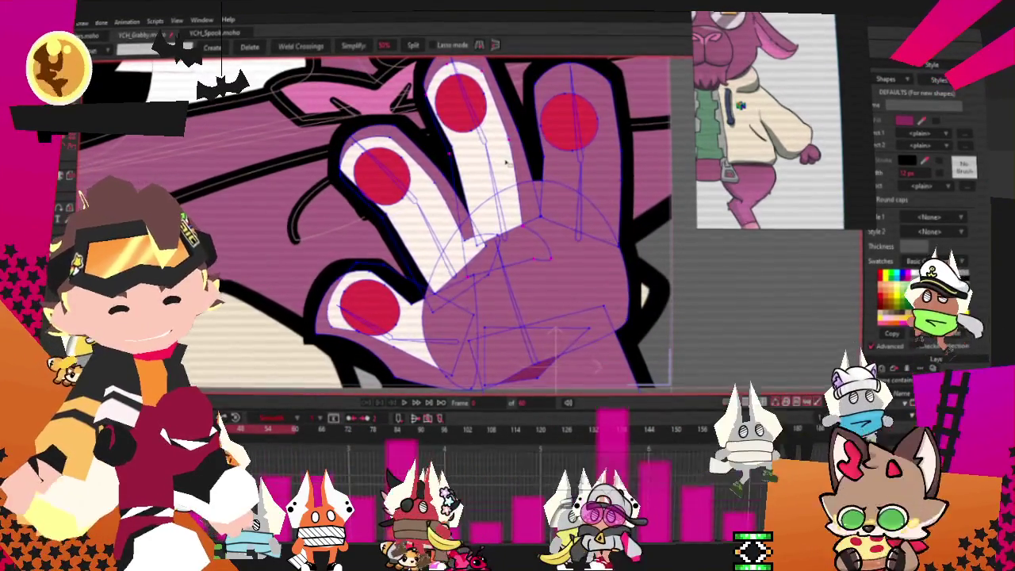
pyautogui.press('Delete')
# - Delete the red pads on the lower-left fingertips and the middle fingertip
pyautogui.moveTo(440, 210); pyautogui.dragTo(388, 201)
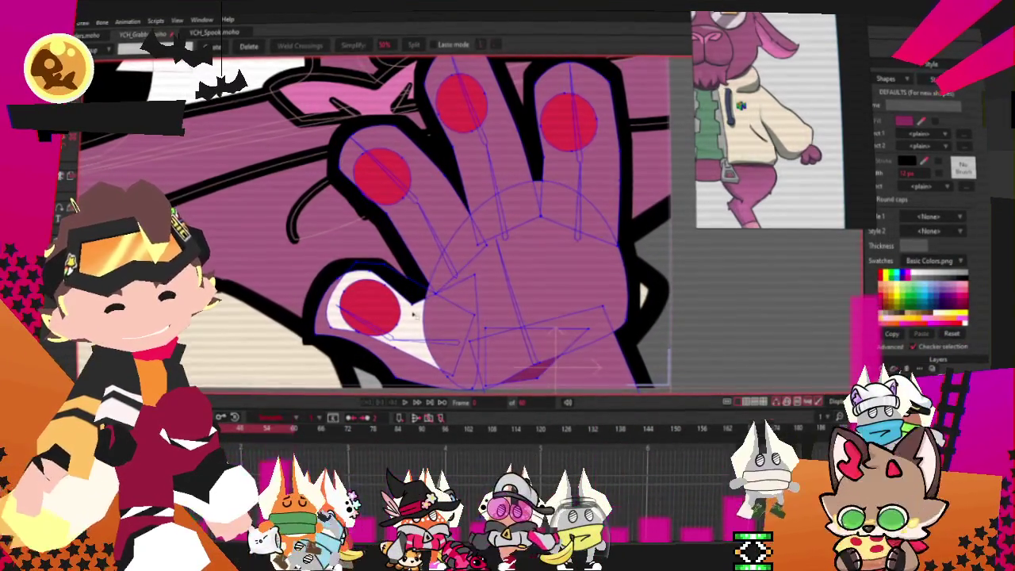
pyautogui.press('Delete')
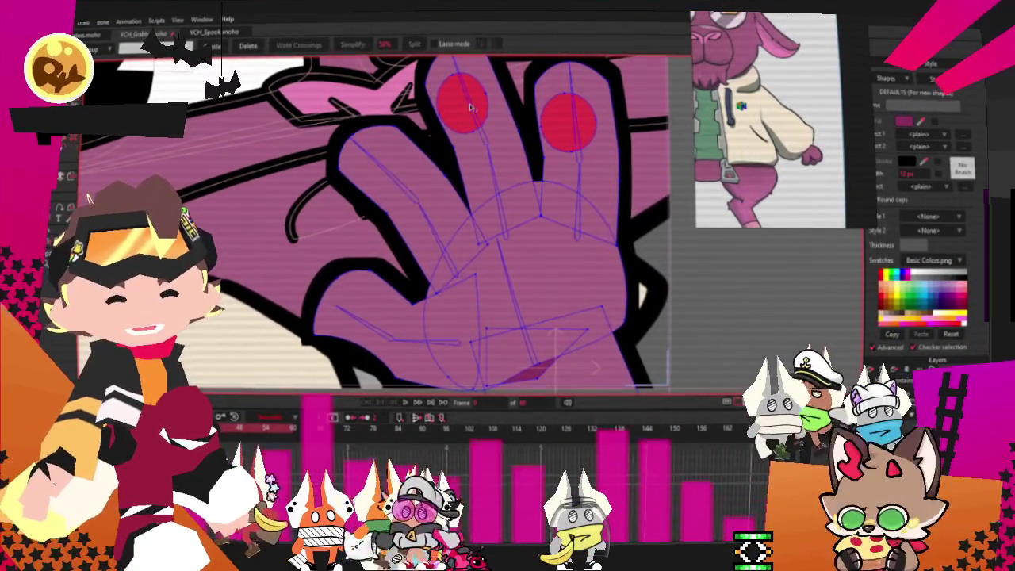
pyautogui.press('Delete')
pyautogui.scroll(-5, 475, 199)
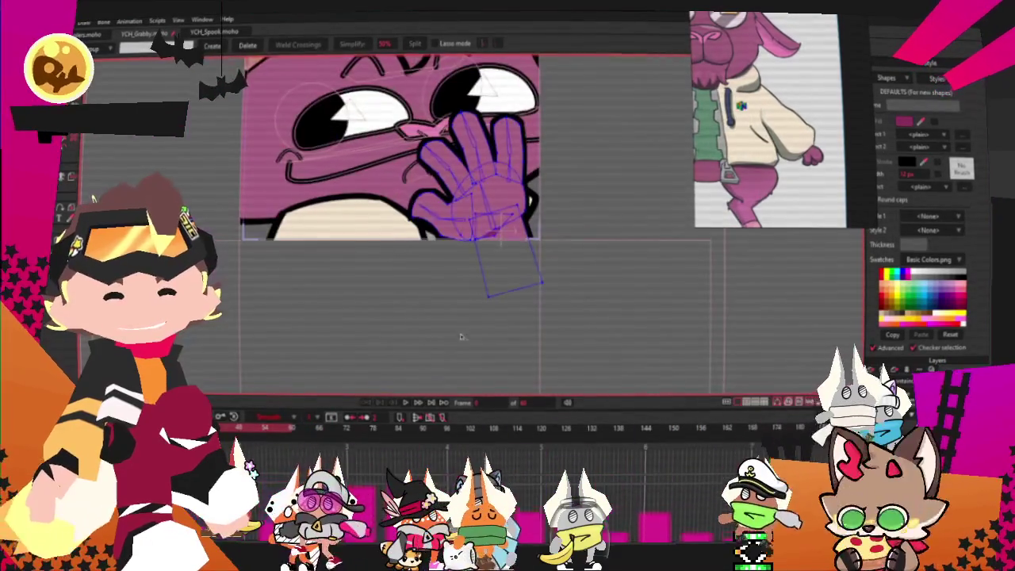
pyautogui.scroll(-3, 436, 236)
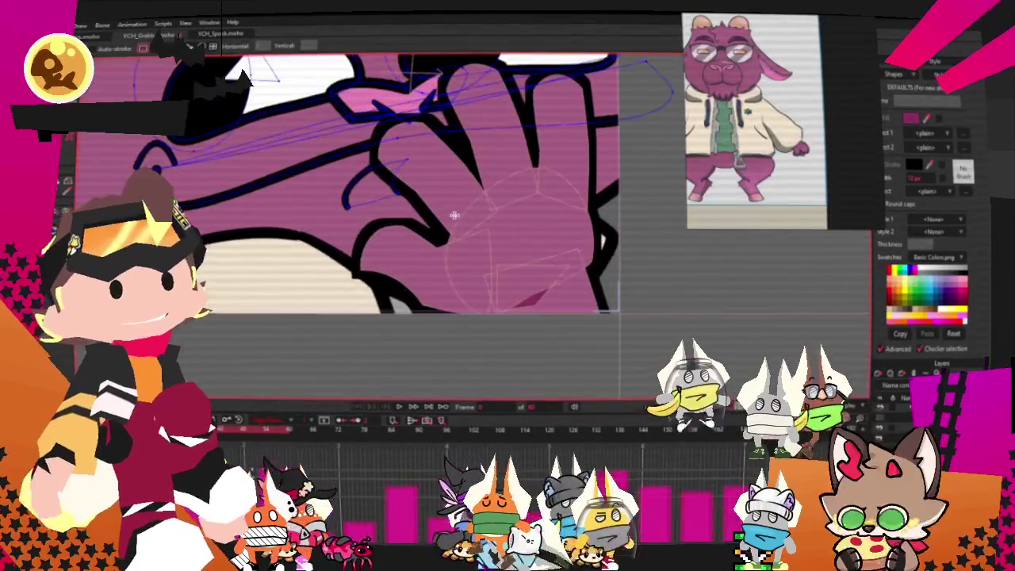
# - Select all of the paw's points over the face and remove the hand from the mouth
pyautogui.moveTo(304, 195); pyautogui.dragTo(502, 247)
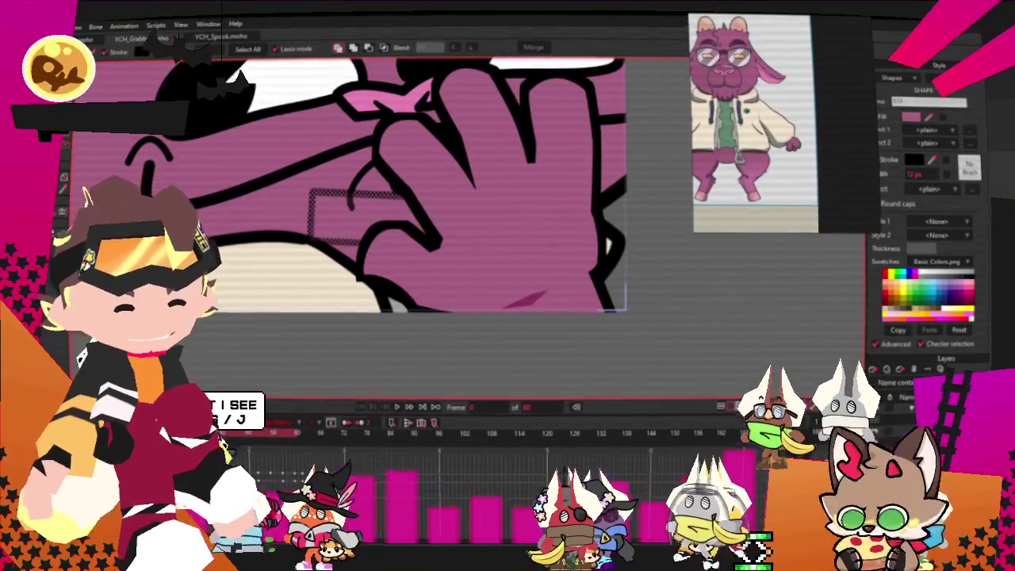
pyautogui.hotkey('ctrl', 'z')
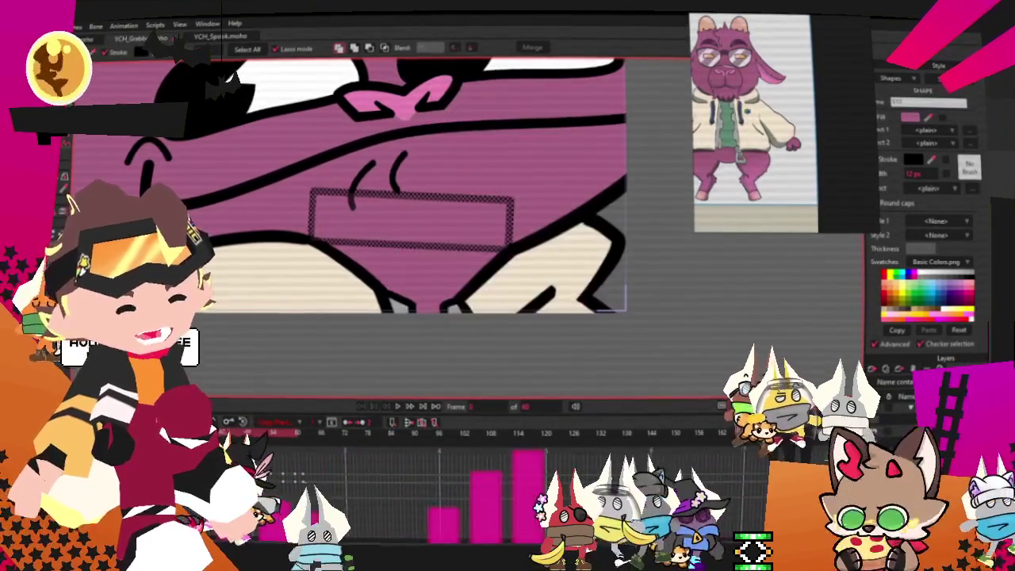
# - Shift the mouth's left edge left and stretch its bottom-left corner down and right
pyautogui.hotkey('ctrl', 'z')
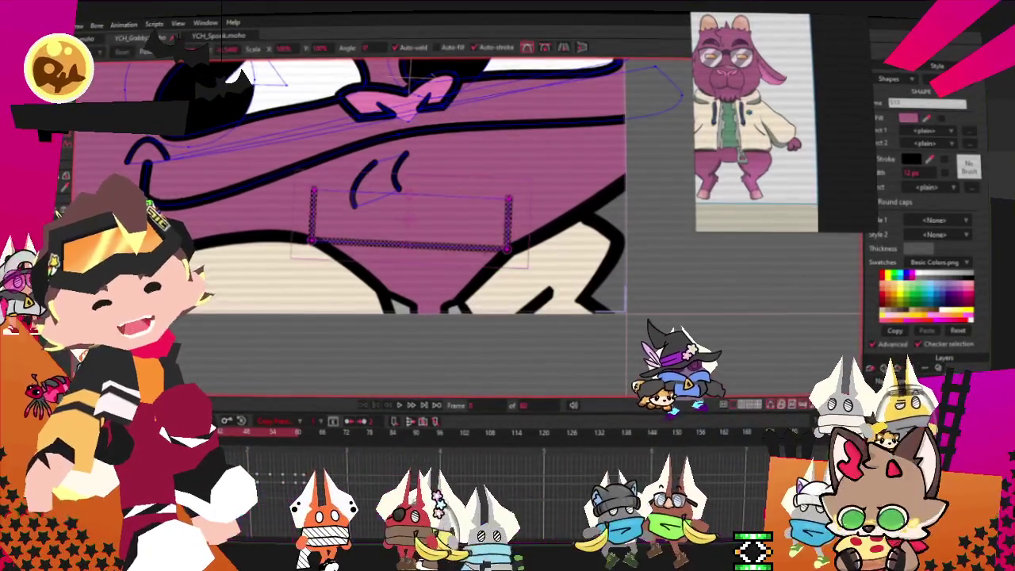
pyautogui.scroll(2, 283, 159)
pyautogui.click(282, 159)
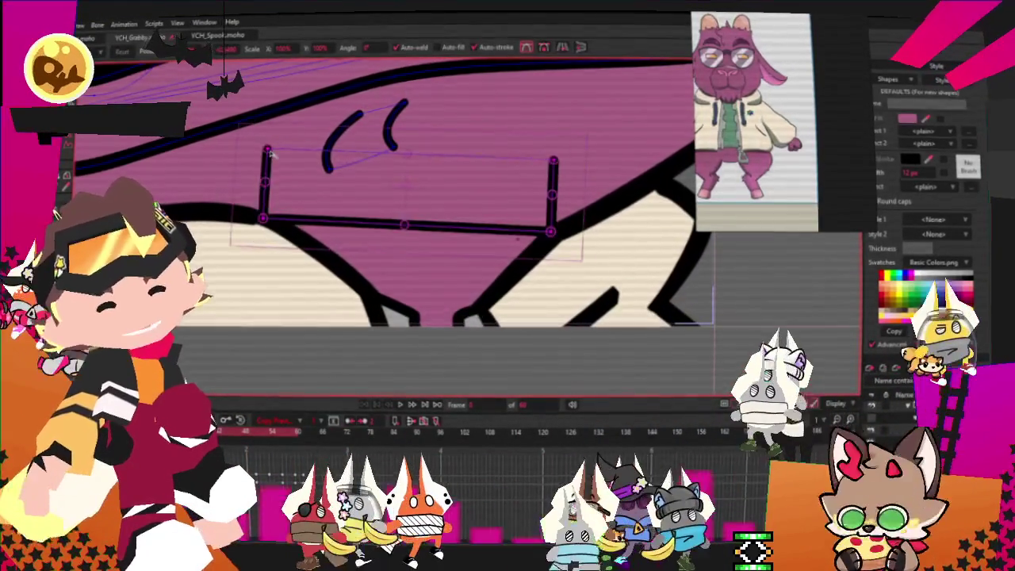
pyautogui.moveTo(275, 159); pyautogui.dragTo(262, 156)
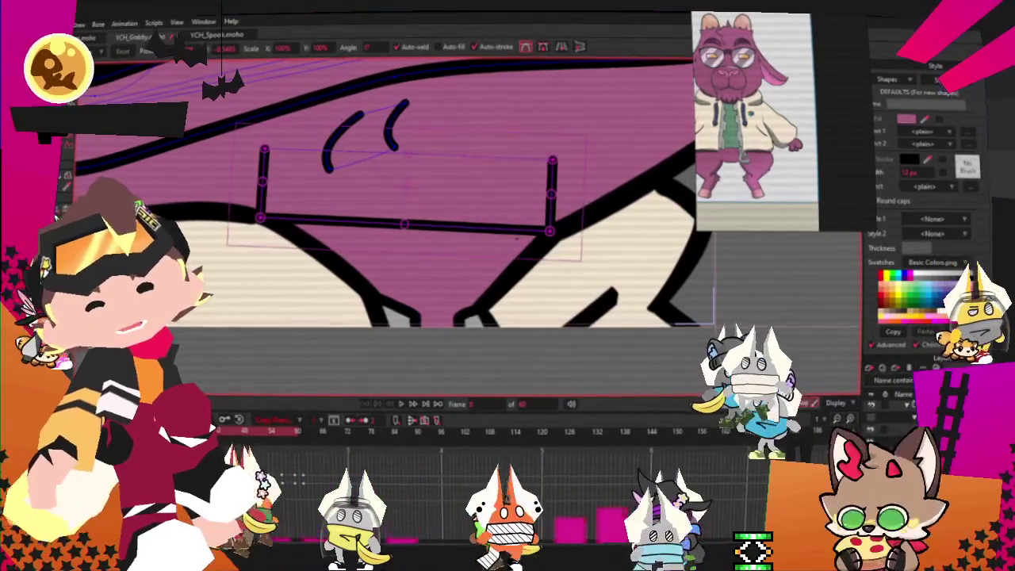
pyautogui.click(56, 214)
pyautogui.click(326, 188)
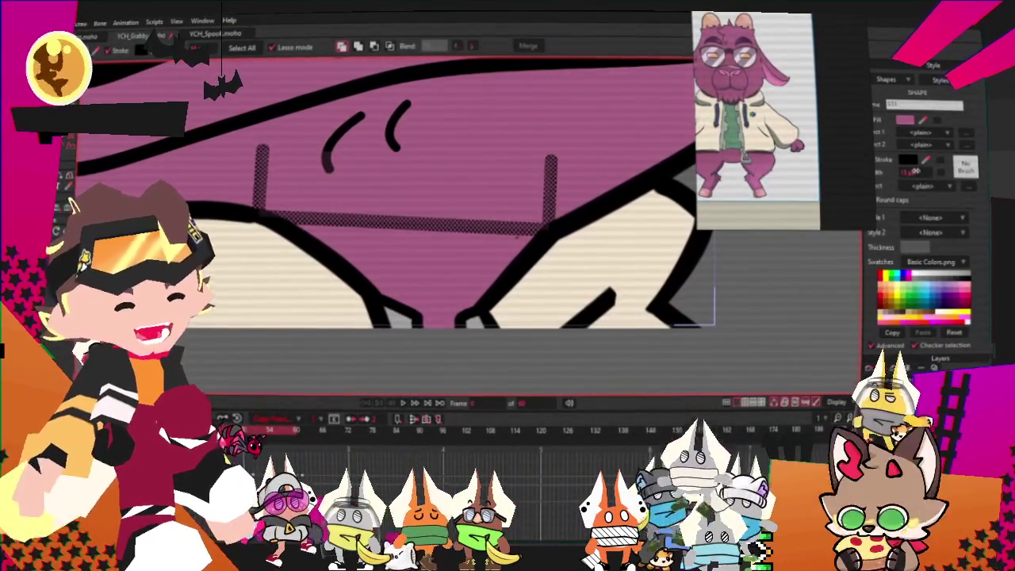
pyautogui.click(135, 160)
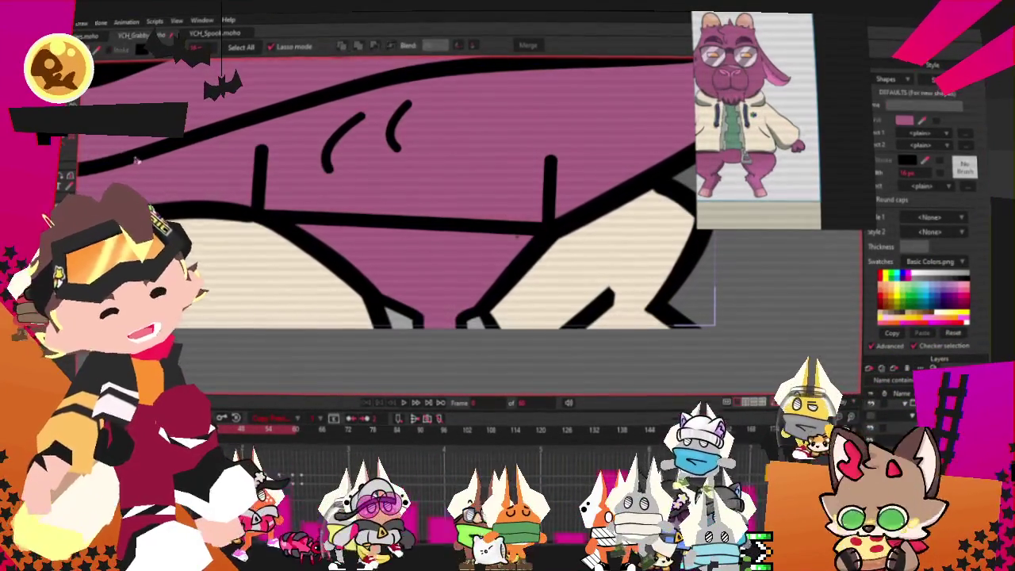
pyautogui.moveTo(277, 225); pyautogui.dragTo(287, 250)
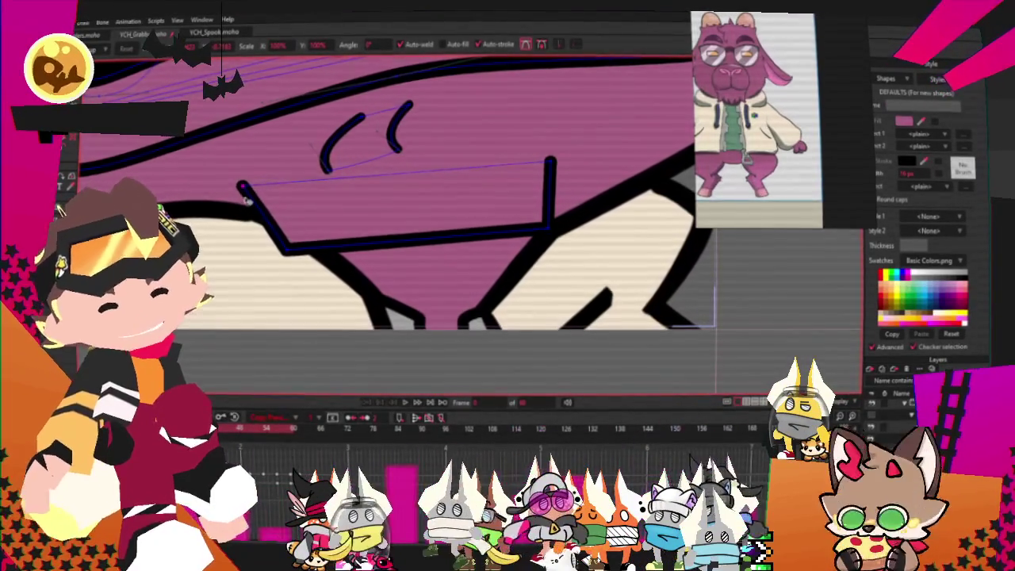
# - Pull the mouth's bottom edge into a deep zigzag and curve its right side
pyautogui.scroll(2, 346, 242)
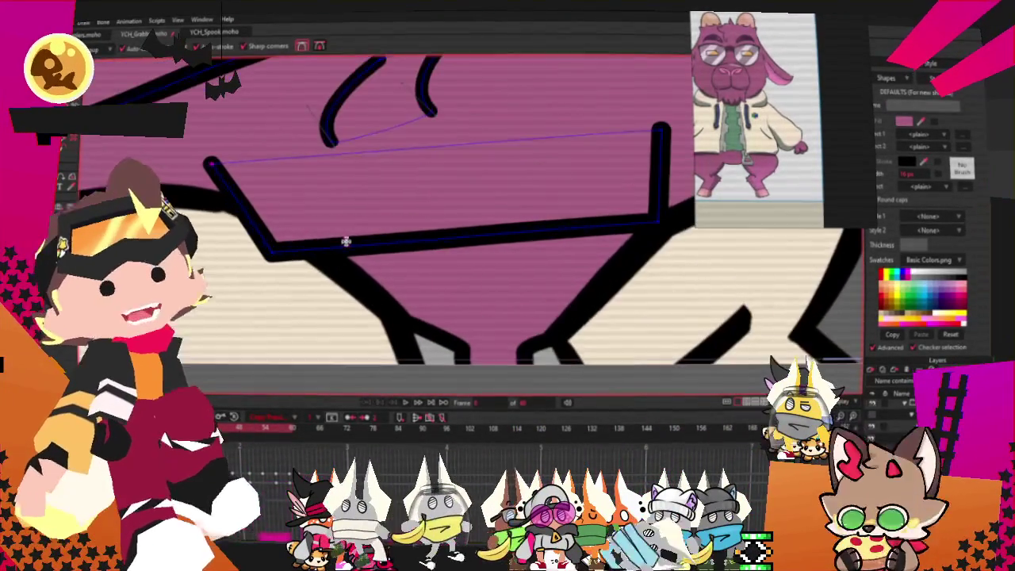
pyautogui.moveTo(366, 247); pyautogui.dragTo(367, 202)
pyautogui.moveTo(428, 207)
pyautogui.mouseDown()
pyautogui.moveTo(419, 238)
pyautogui.moveTo(473, 297)
pyautogui.moveTo(563, 181)
pyautogui.mouseUp()
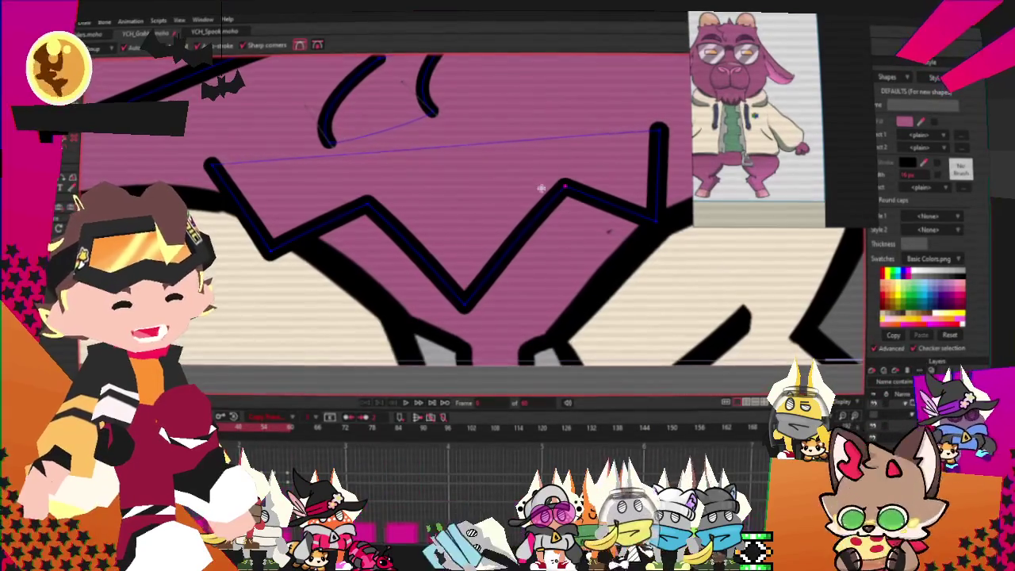
pyautogui.scroll(-1, 542, 188)
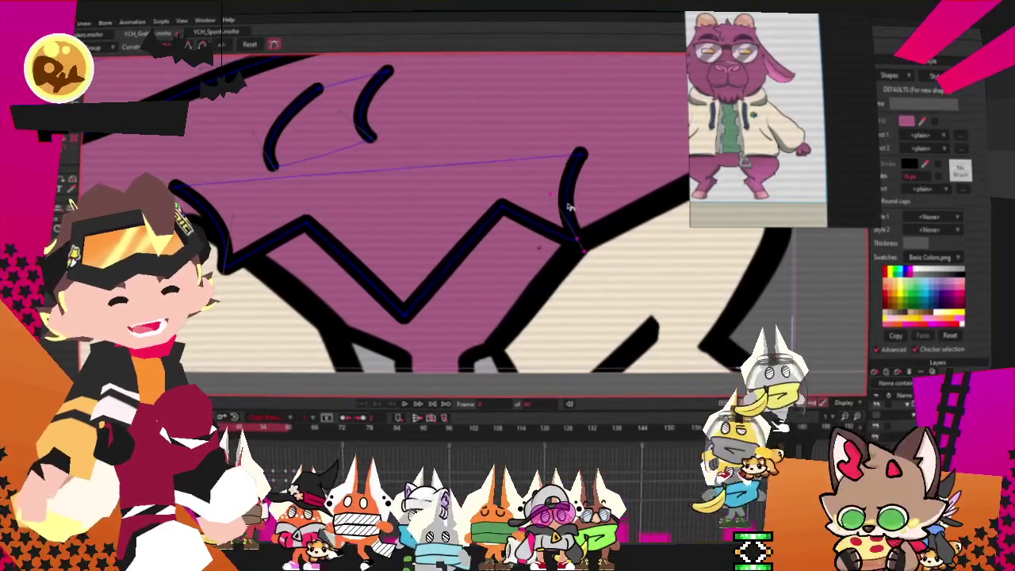
pyautogui.moveTo(509, 274); pyautogui.dragTo(495, 262)
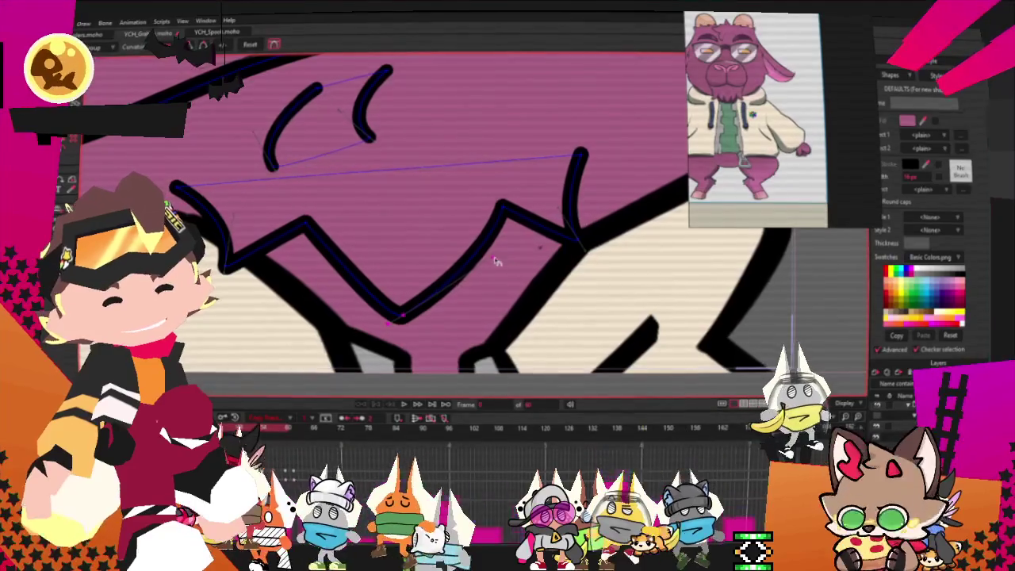
# - Widen the zigzag mouth, nudge it slightly right, and play the animation to preview
pyautogui.press('t')
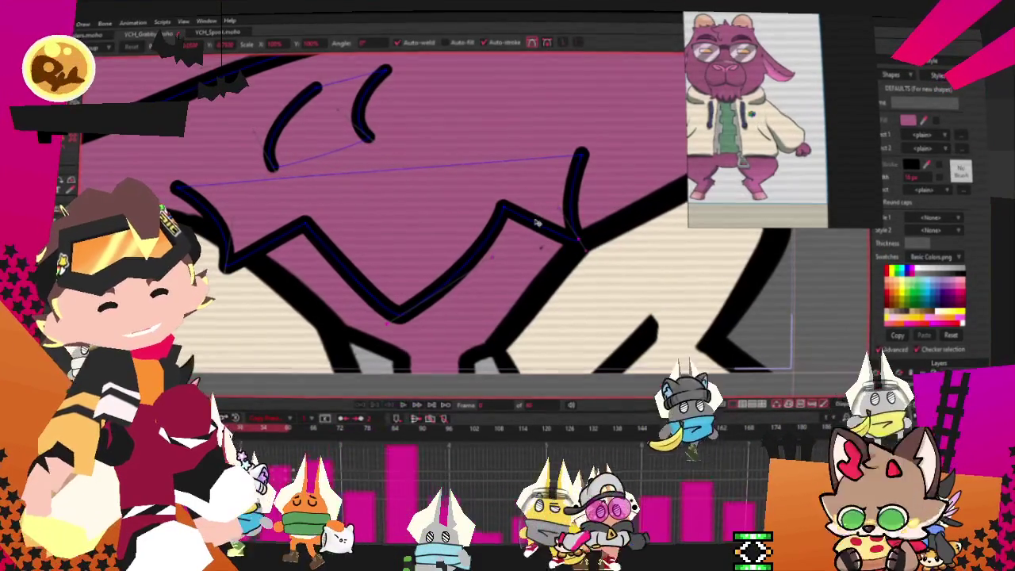
pyautogui.moveTo(537, 224); pyautogui.dragTo(550, 233)
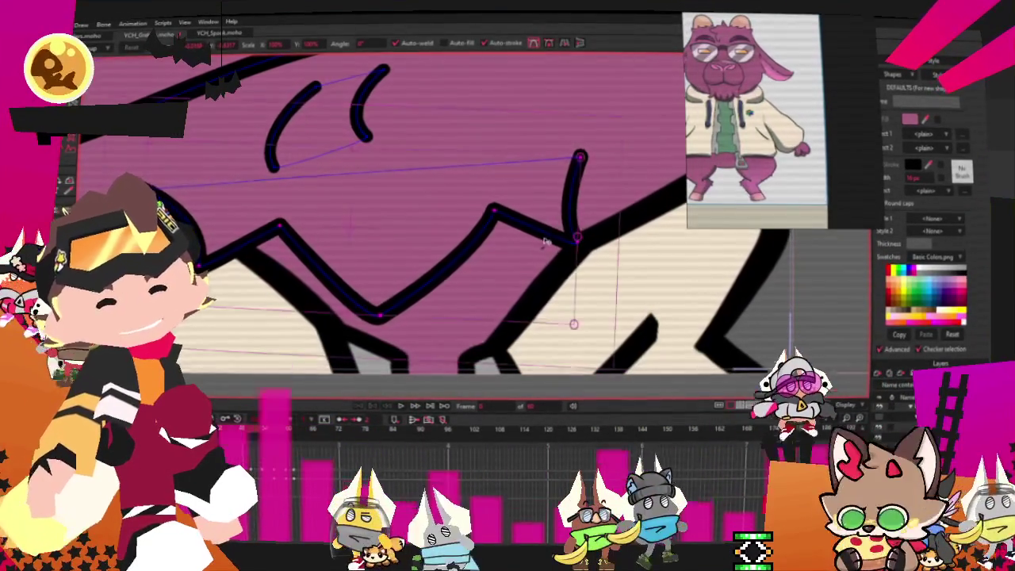
pyautogui.moveTo(546, 242); pyautogui.dragTo(552, 246)
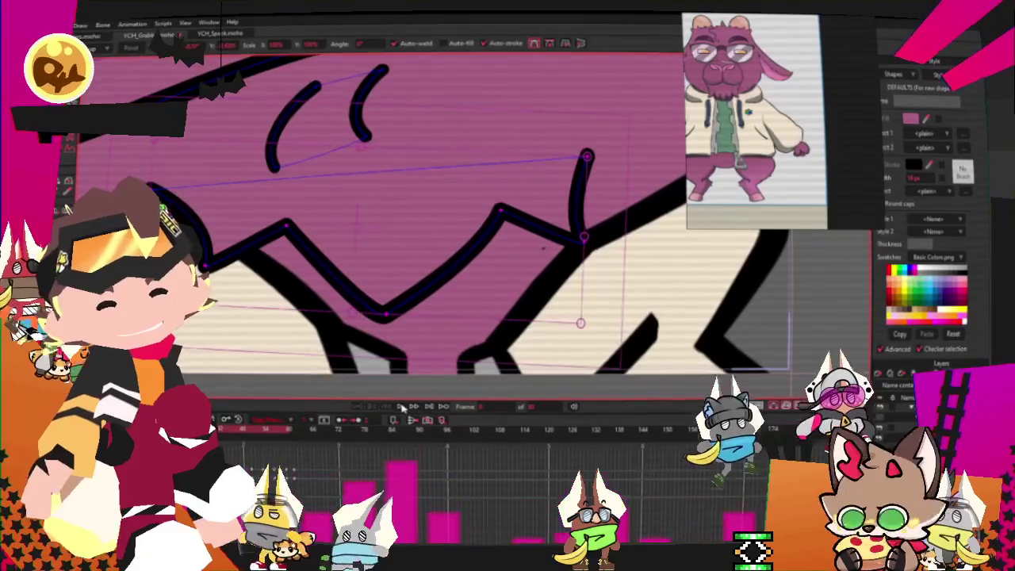
pyautogui.click(400, 407)
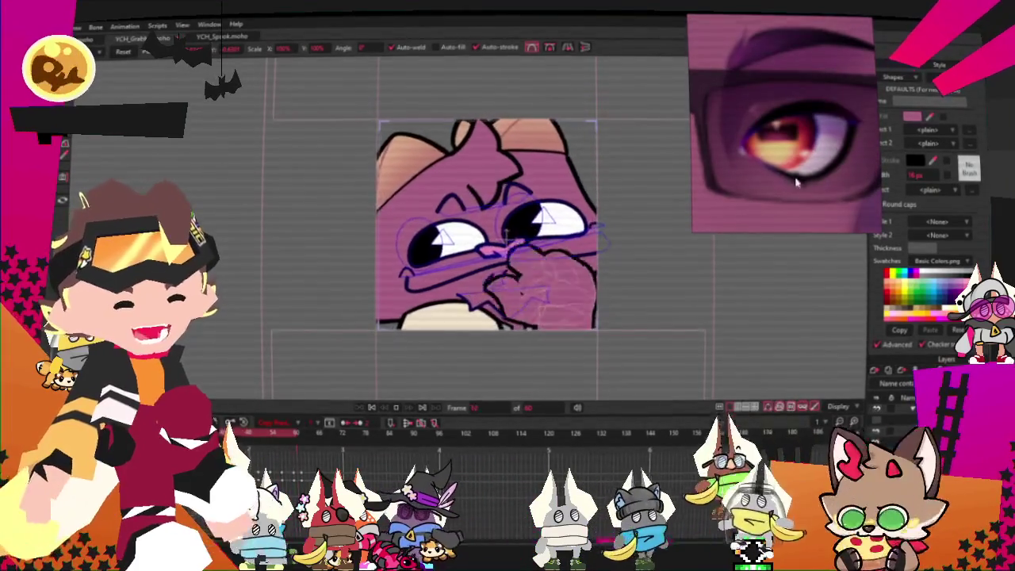
# - Stop playback and select the eye white shapes on the face linework layer
pyautogui.click(373, 410)
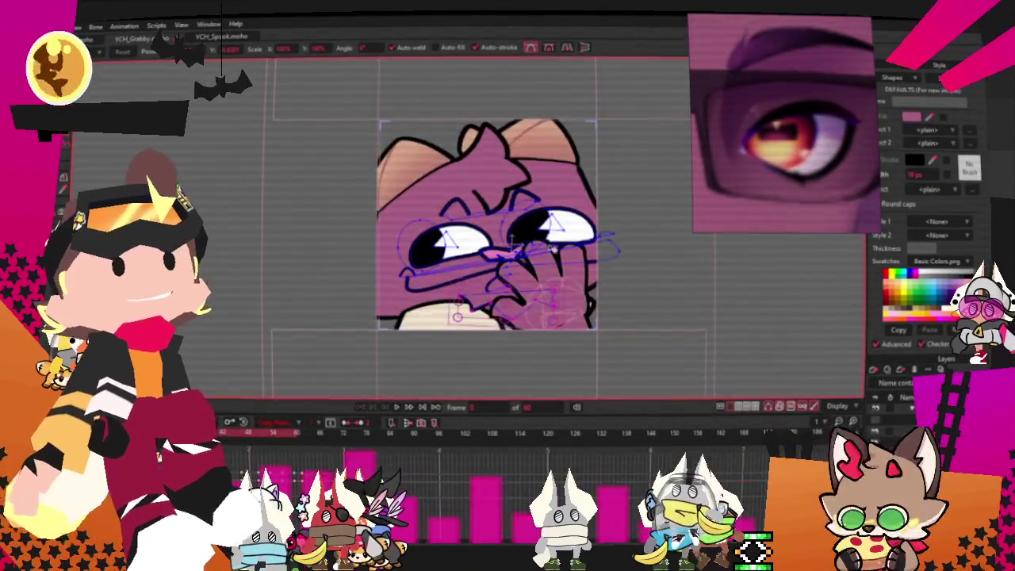
pyautogui.scroll(3, 657, 307)
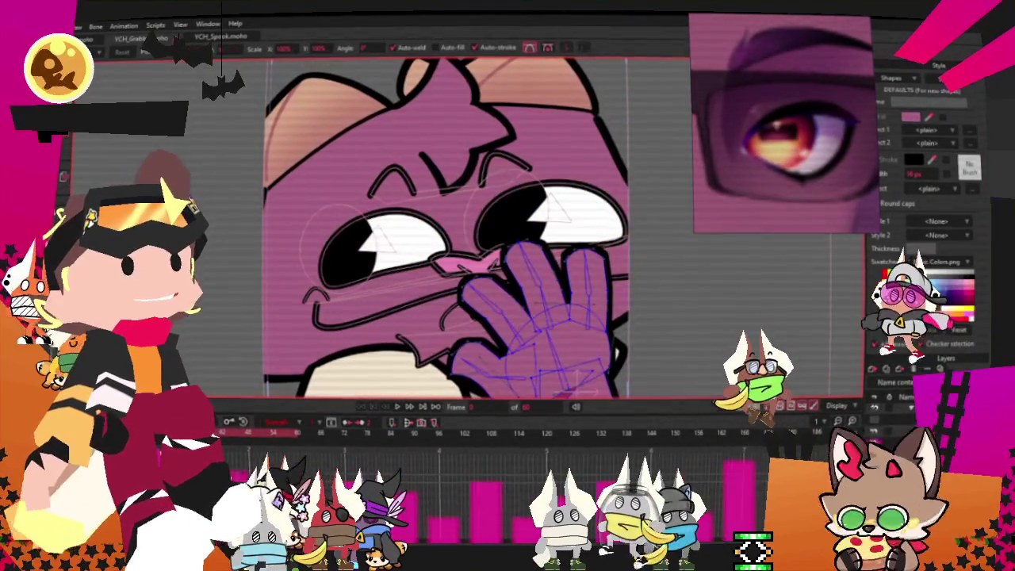
pyautogui.click(482, 234)
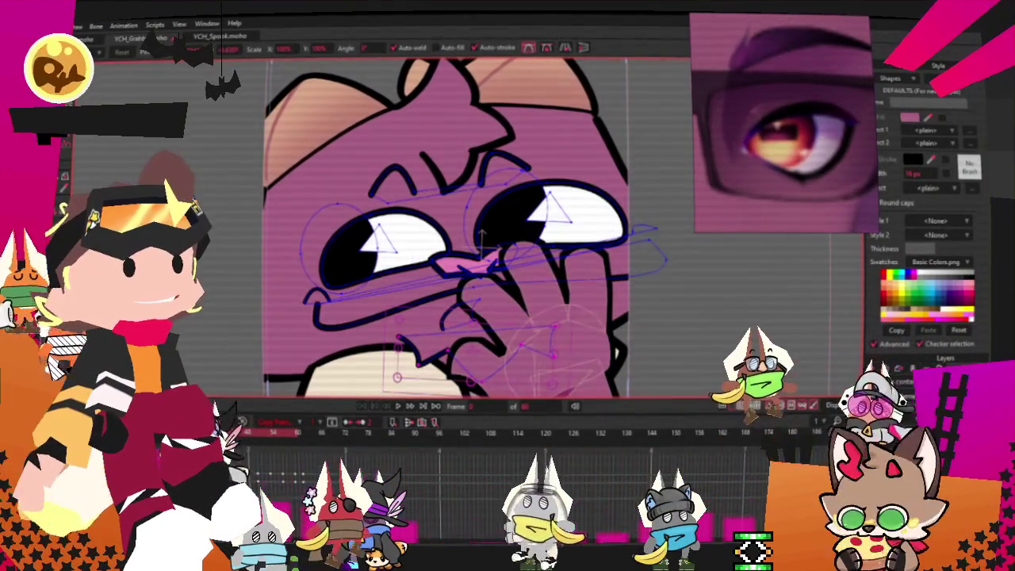
pyautogui.press('q')
pyautogui.click(519, 216)
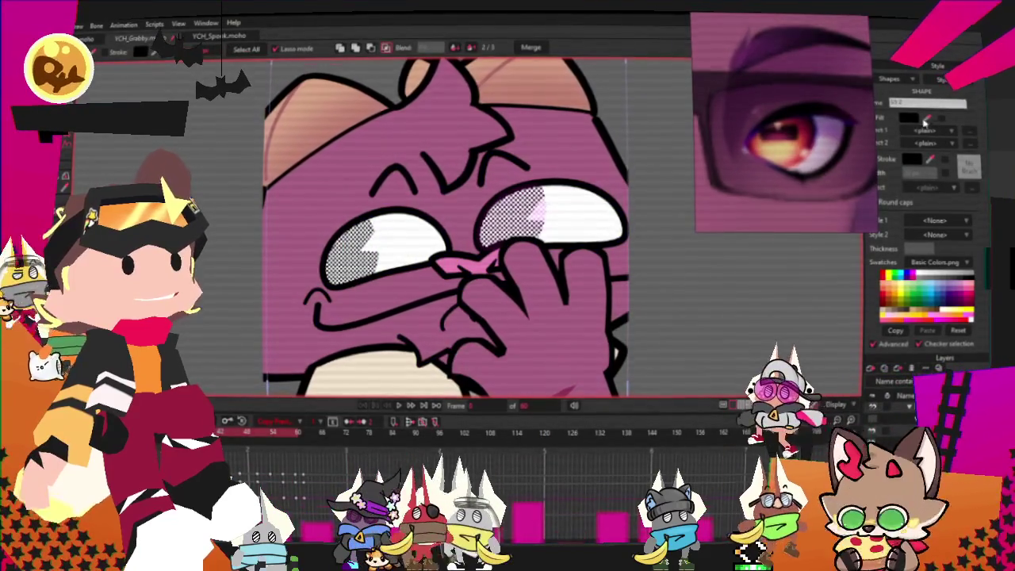
# - Set the eye whites' fill to a saturated gold in the colour picker
pyautogui.click(907, 119)
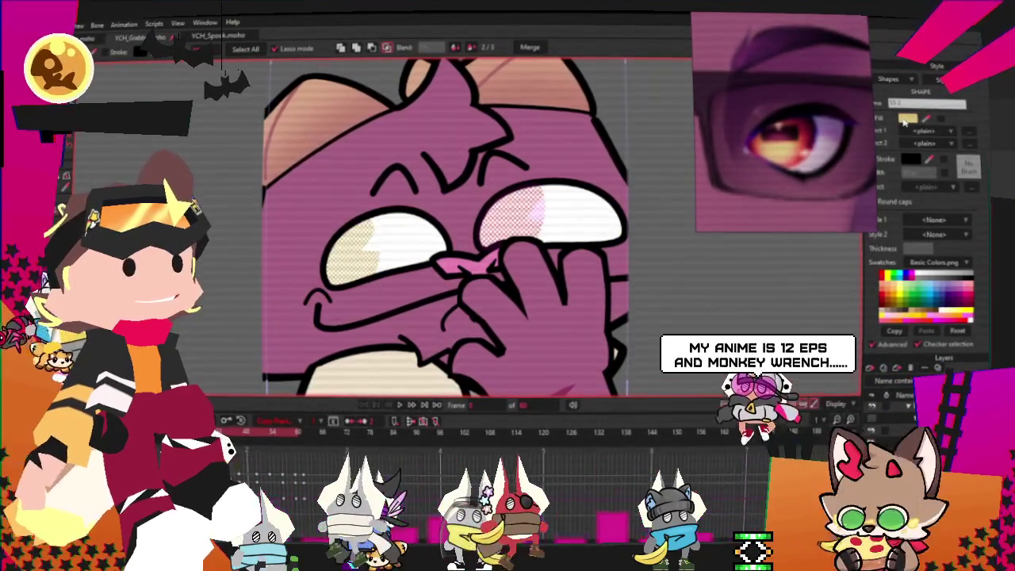
pyautogui.click(904, 121)
pyautogui.click(757, 352)
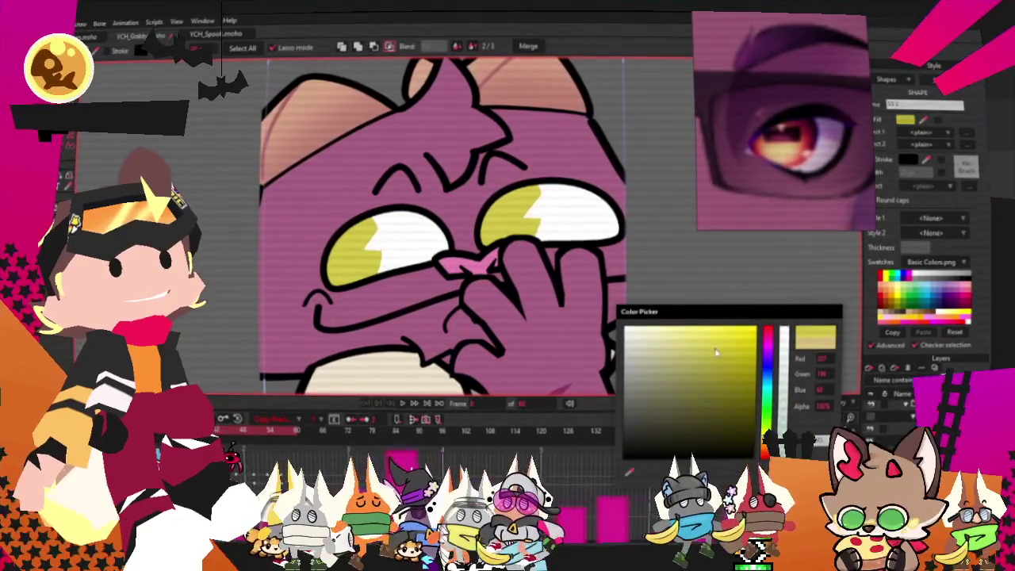
pyautogui.scroll(-3, 373, 312)
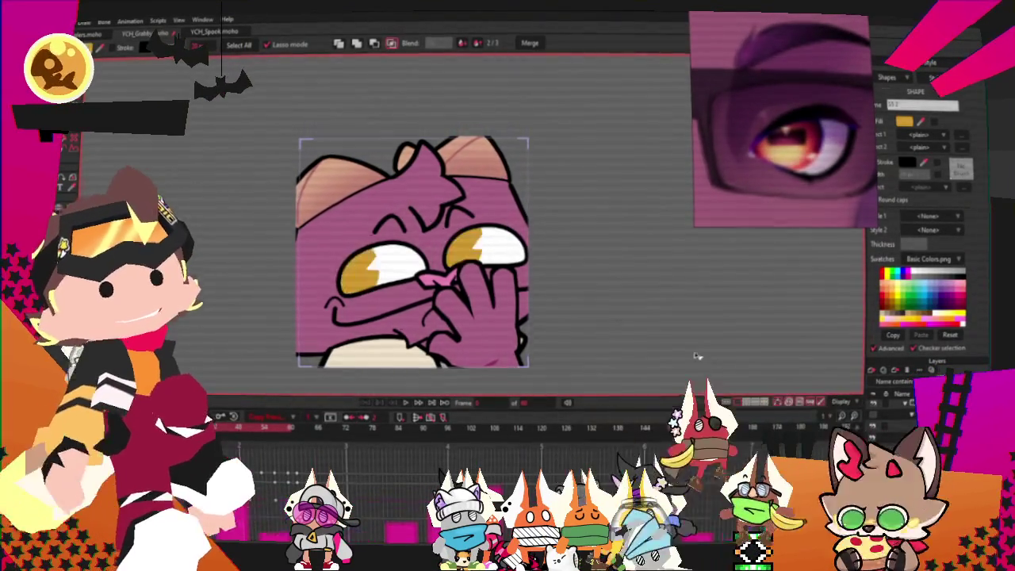
pyautogui.scroll(-3, 584, 270)
pyautogui.moveTo(781, 137); pyautogui.dragTo(771, 137)
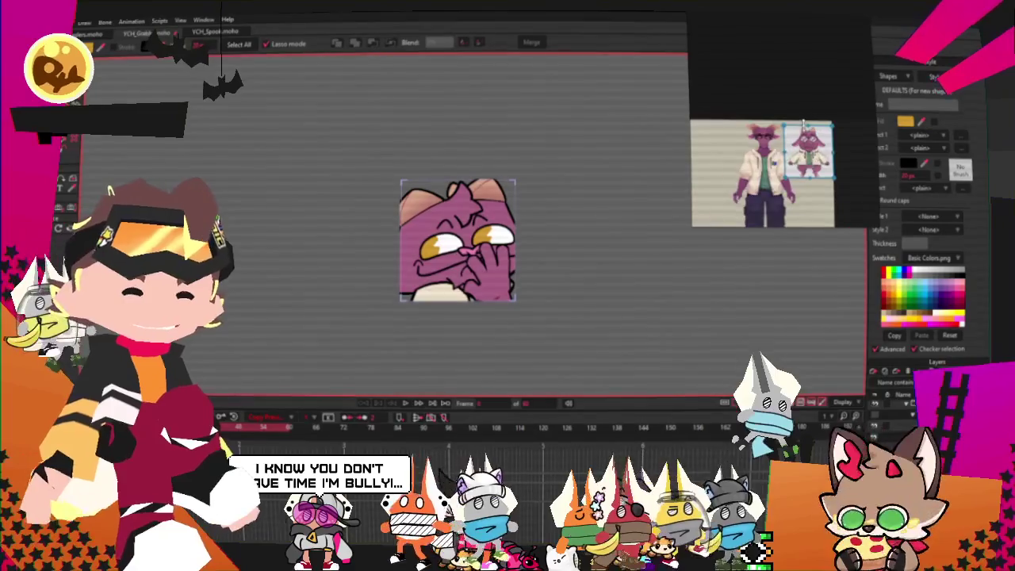
# - Draw a rectangle over the character's left eye
pyautogui.scroll(3, 803, 125)
pyautogui.scroll(2, 785, 142)
pyautogui.scroll(1, 773, 155)
pyautogui.scroll(1, 766, 163)
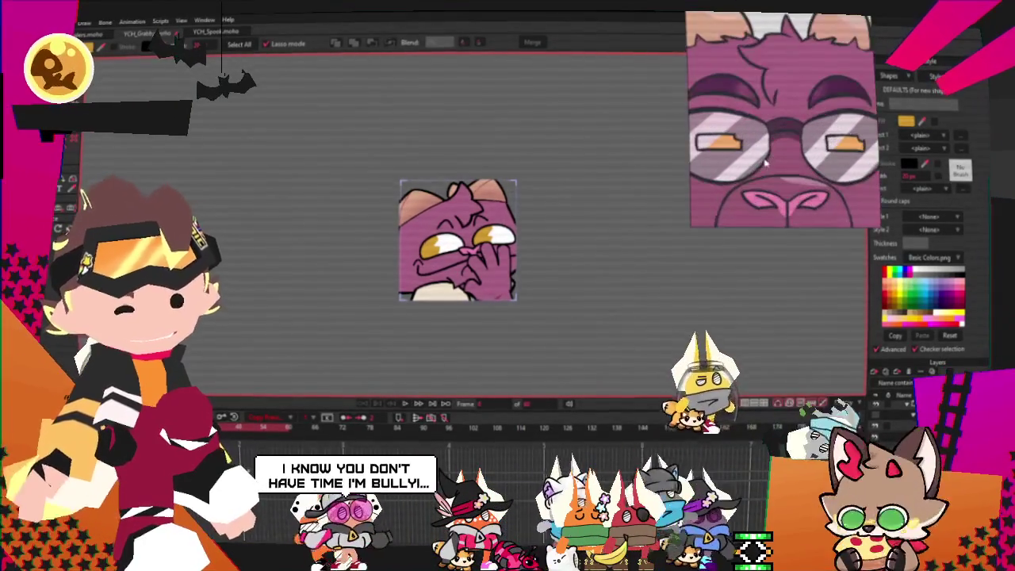
pyautogui.scroll(3, 458, 250)
pyautogui.scroll(1, 460, 255)
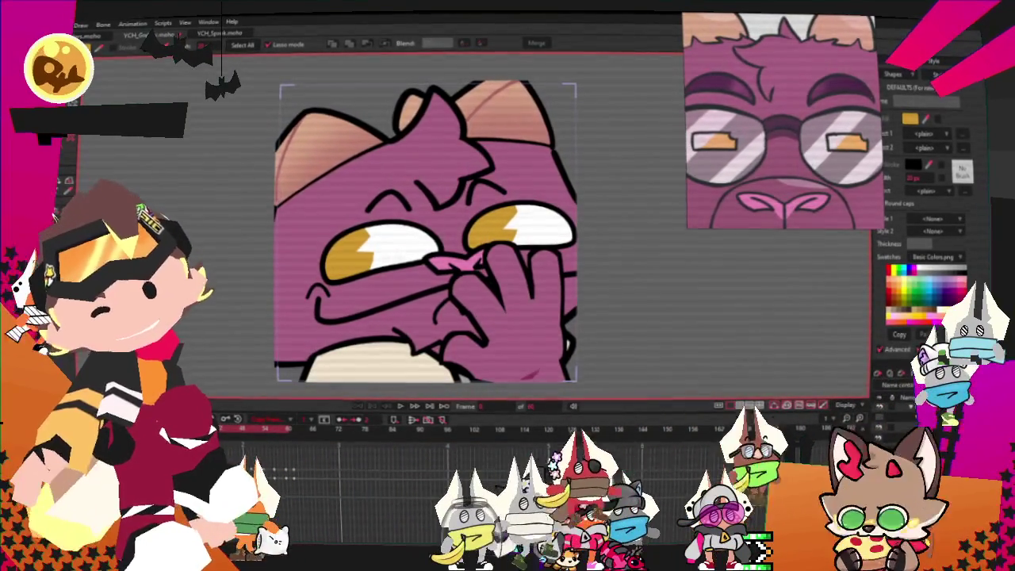
pyautogui.press('t')
pyautogui.scroll(2, 279, 238)
pyautogui.moveTo(269, 173); pyautogui.dragTo(524, 283)
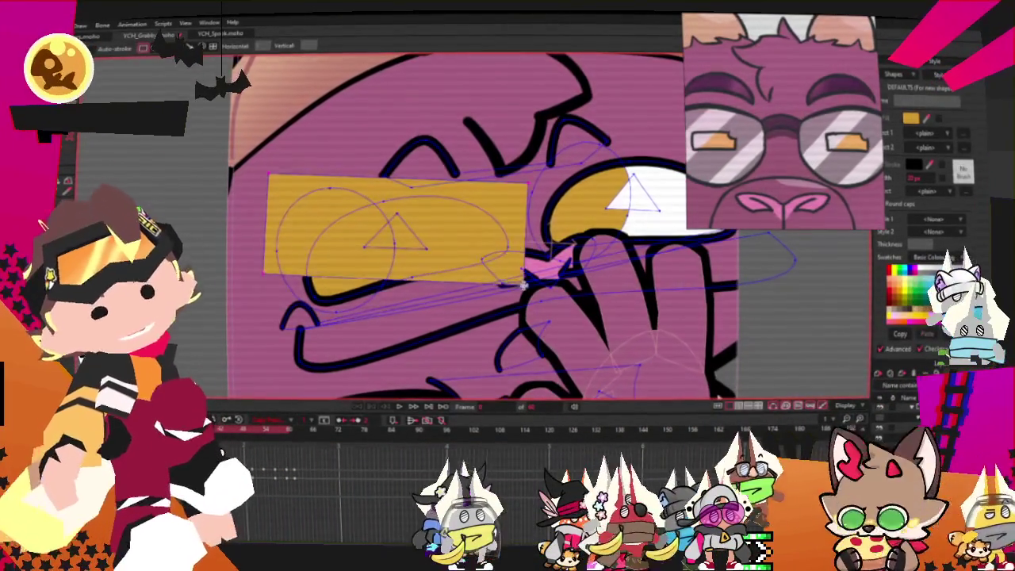
# - Give the rectangle a pale pink translucent fill and a dark outline
pyautogui.press('q')
pyautogui.click(351, 216)
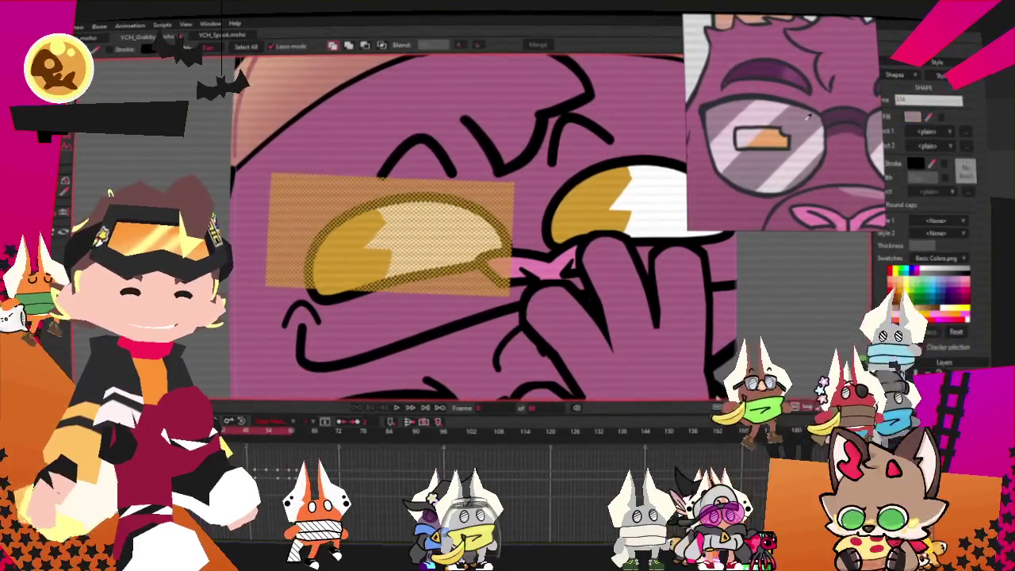
pyautogui.click(928, 293)
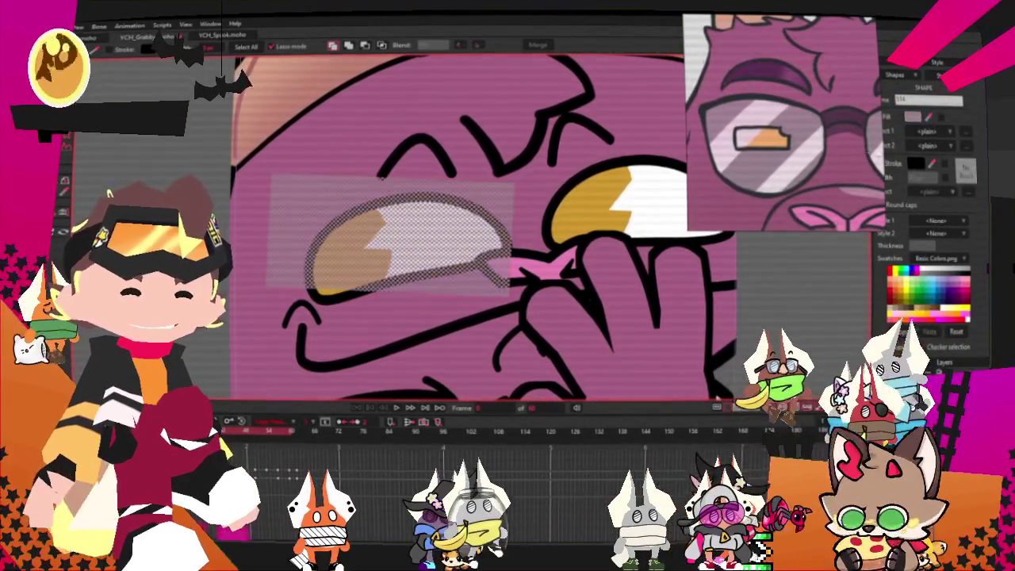
pyautogui.click(112, 52)
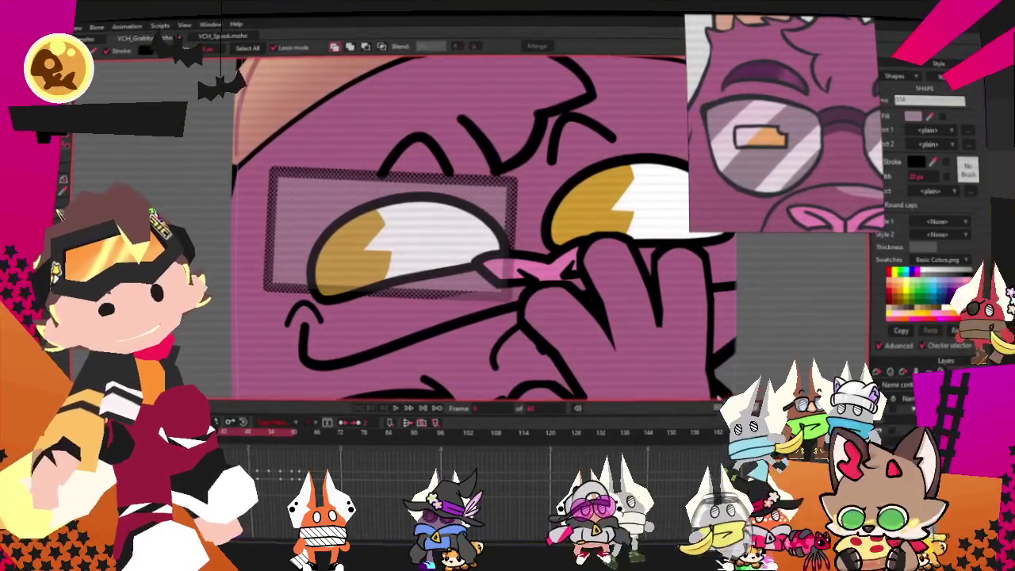
# - Drag the lens's top-left corner outward to slant its left edge, then reselect the lens
pyautogui.click(94, 194)
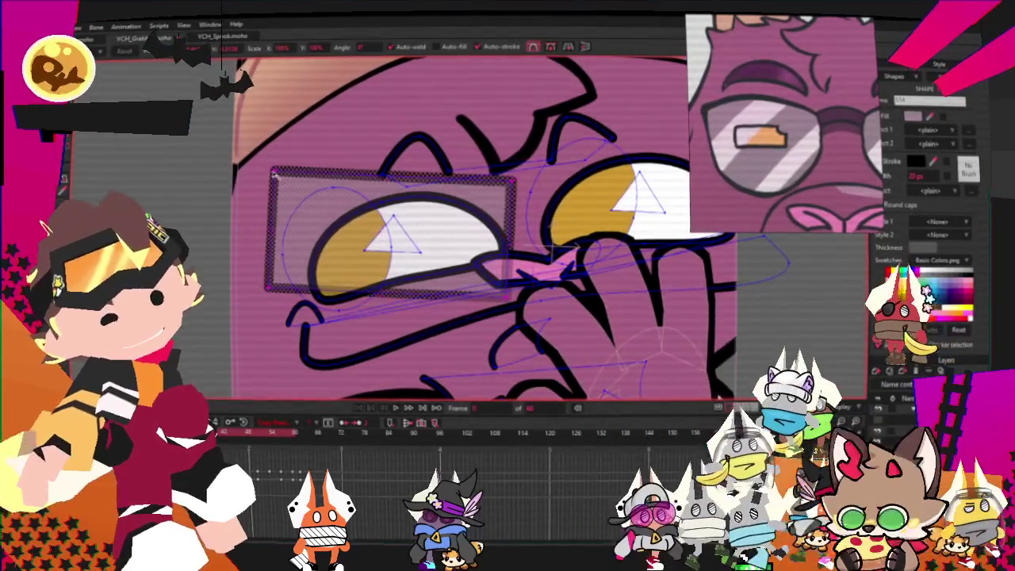
pyautogui.moveTo(272, 176); pyautogui.dragTo(238, 184)
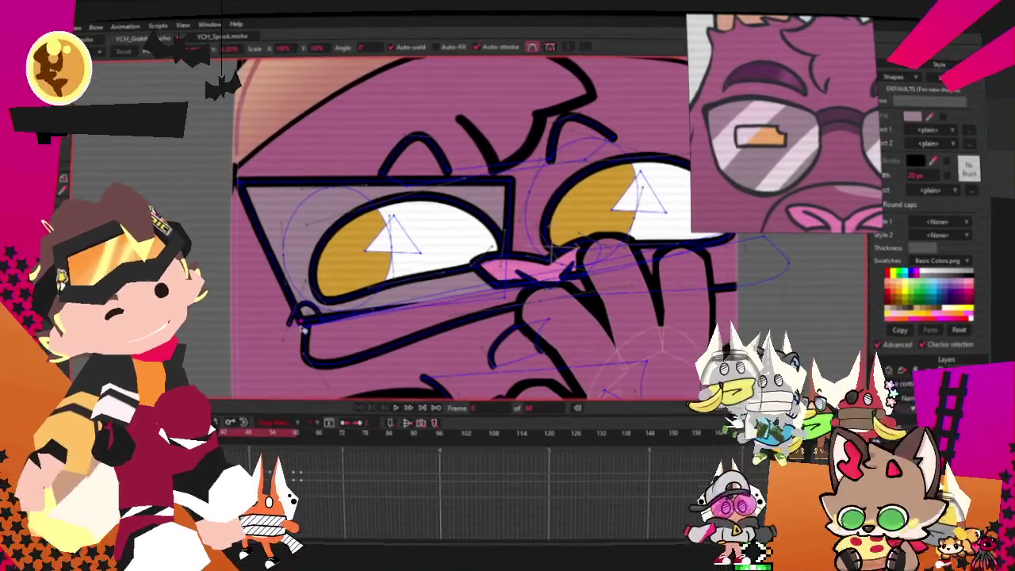
pyautogui.press('g')
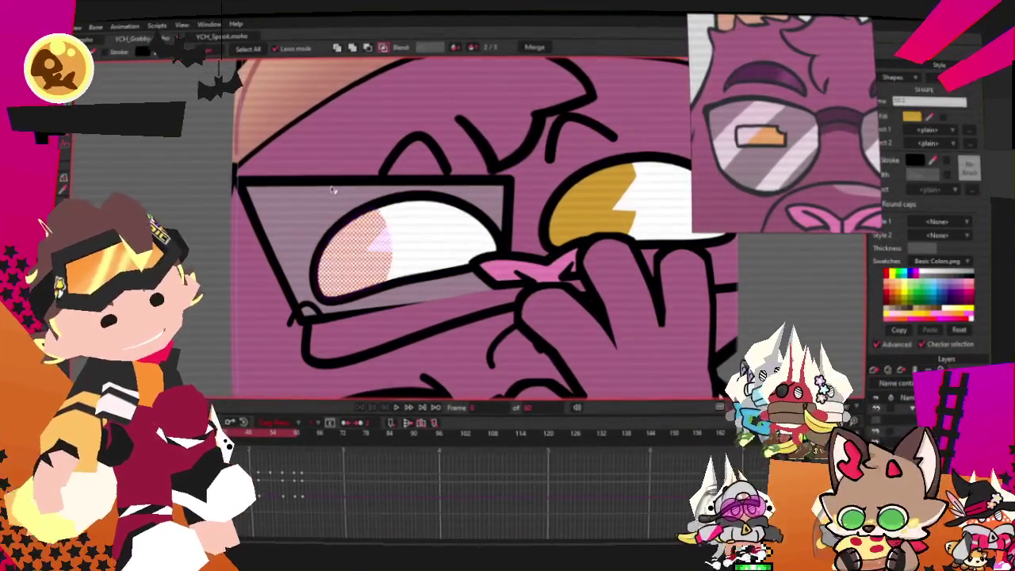
pyautogui.click(271, 190)
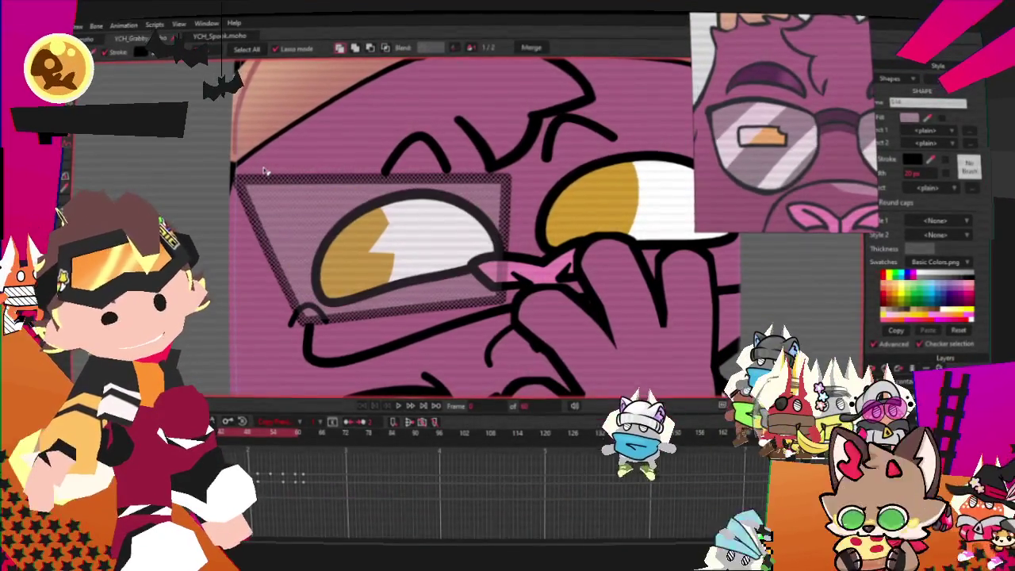
pyautogui.scroll(-1, 309, 171)
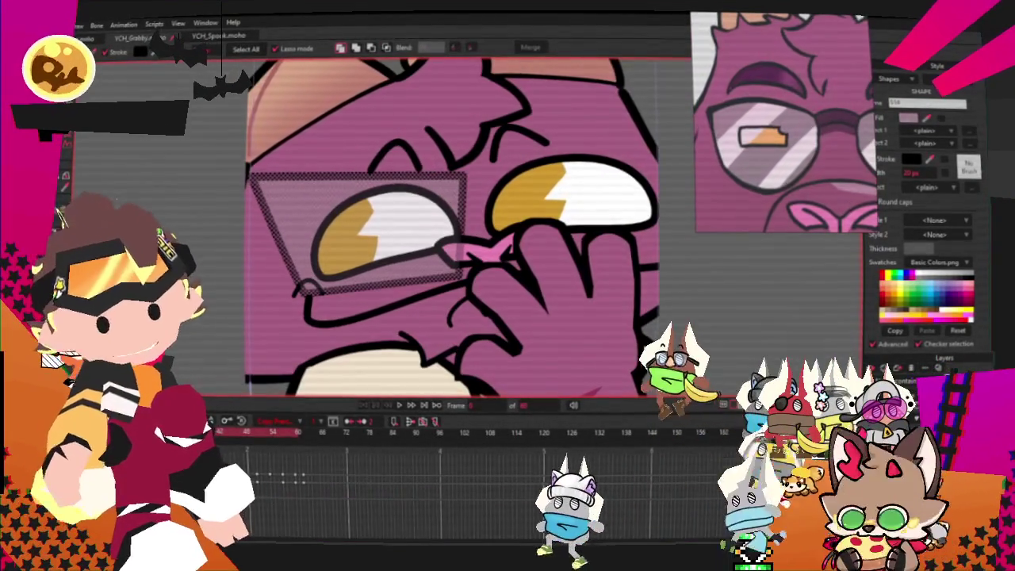
pyautogui.press('a')
pyautogui.scroll(1, 254, 263)
# - Pull the lens's left edge inward and adjust its corner curvature
pyautogui.press('c')
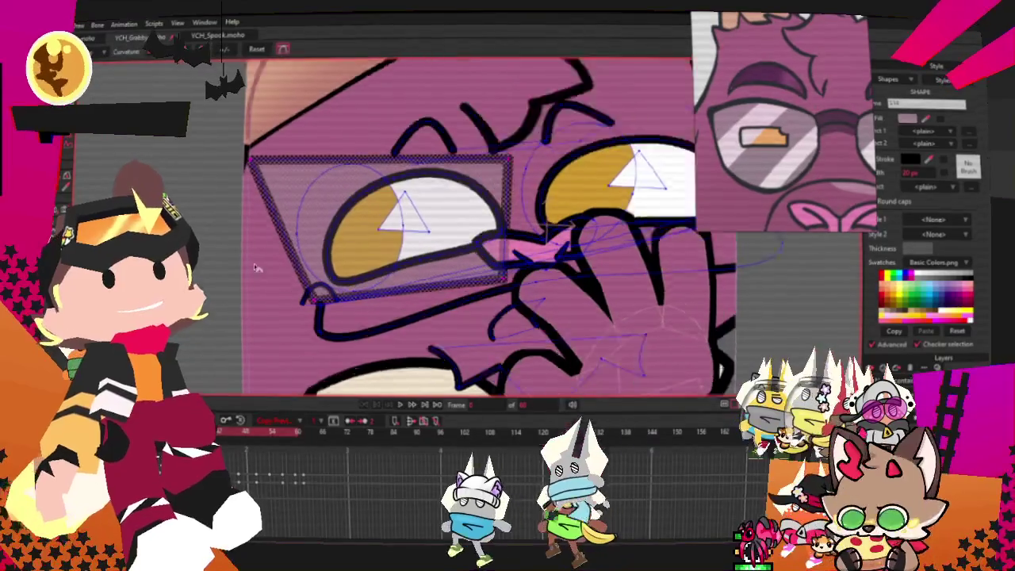
pyautogui.press('t')
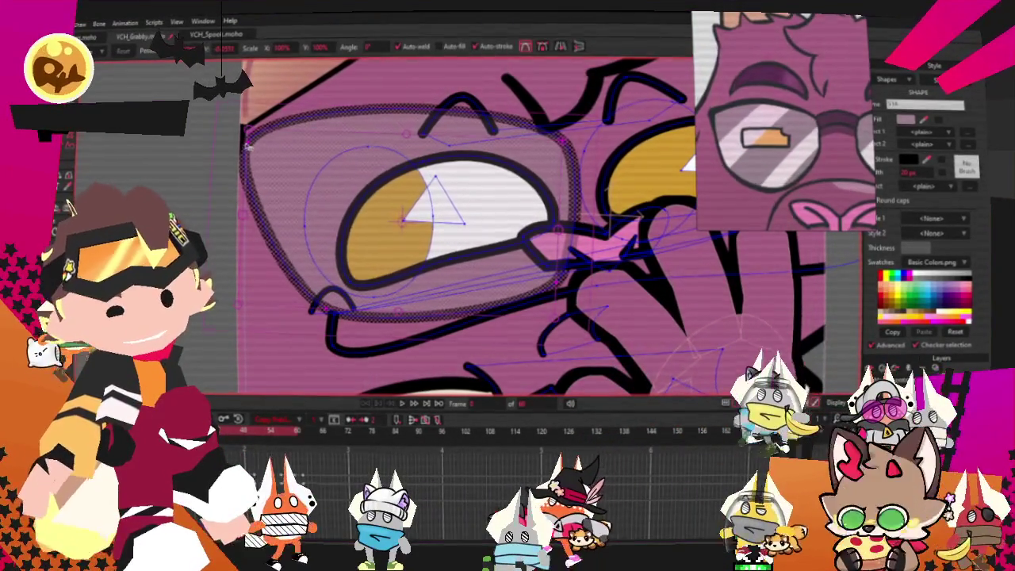
pyautogui.moveTo(245, 146); pyautogui.dragTo(272, 150)
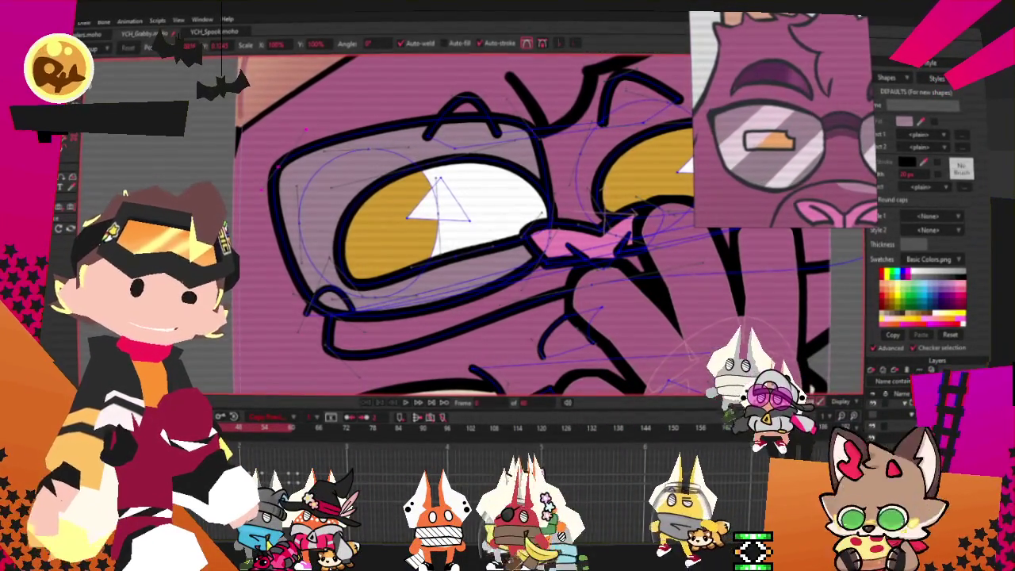
pyautogui.press('c')
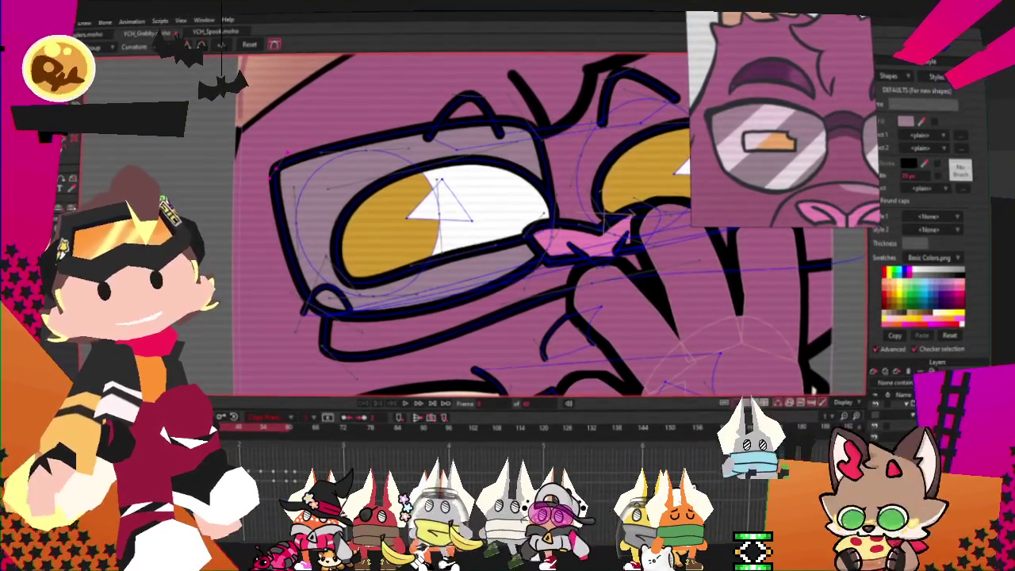
pyautogui.press('t')
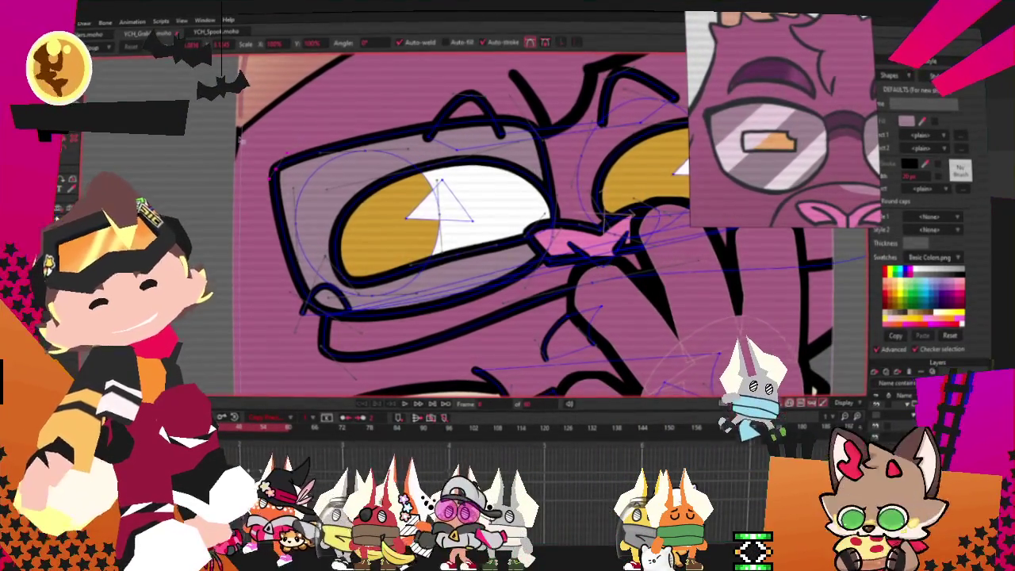
pyautogui.scroll(3, 308, 311)
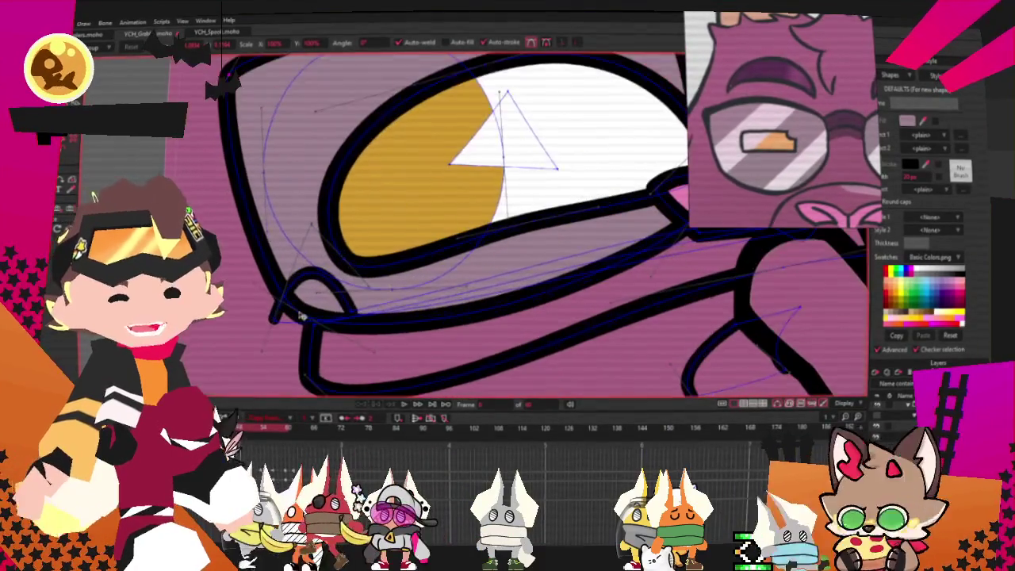
# - Refine the glasses frame points and curve sharpness around the eyes
pyautogui.click(67, 176)
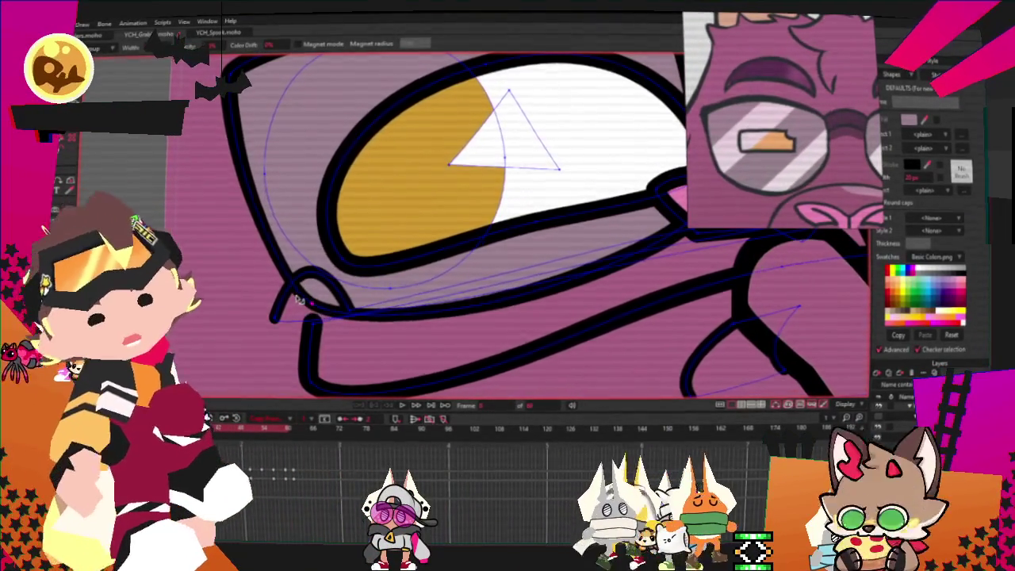
pyautogui.scroll(-2, 526, 240)
pyautogui.scroll(2, 526, 240)
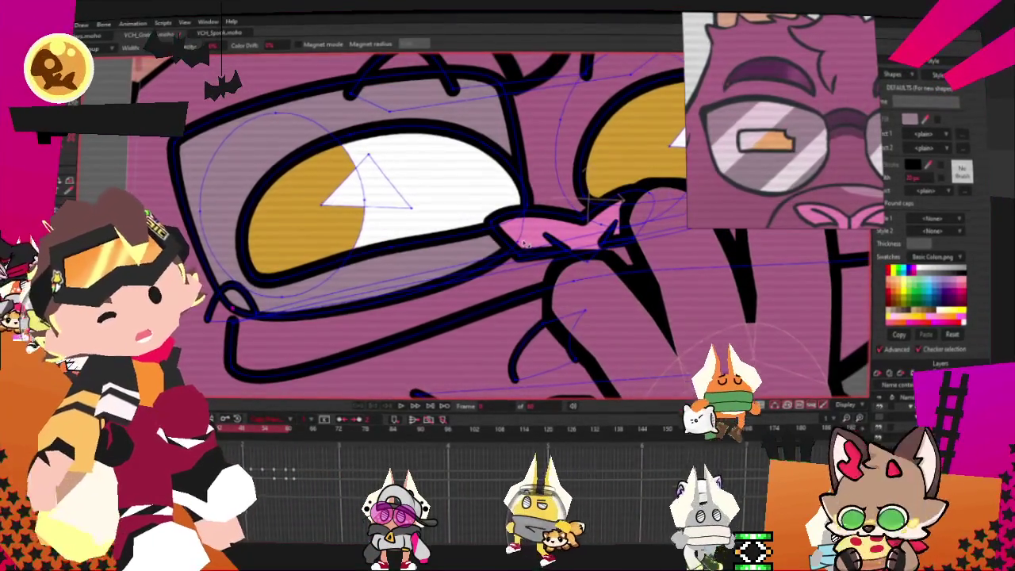
pyautogui.press('t')
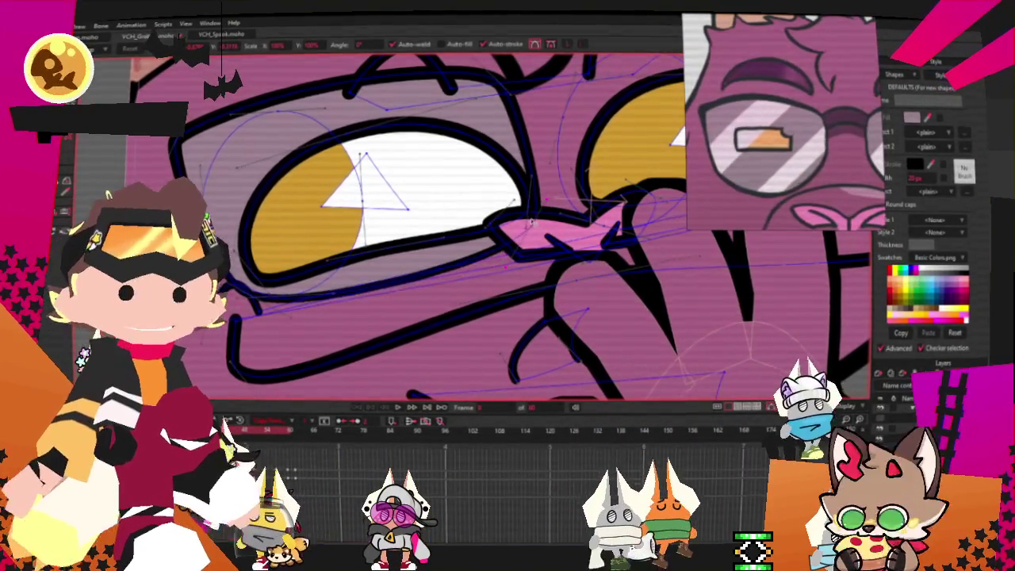
pyautogui.scroll(-2, 523, 206)
pyautogui.scroll(2, 508, 159)
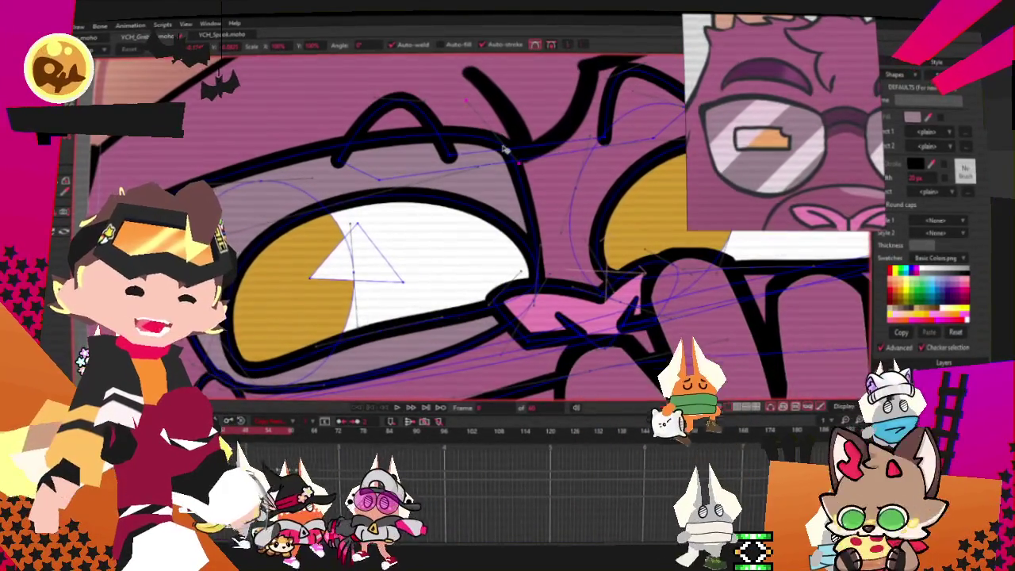
pyautogui.scroll(-1, 505, 148)
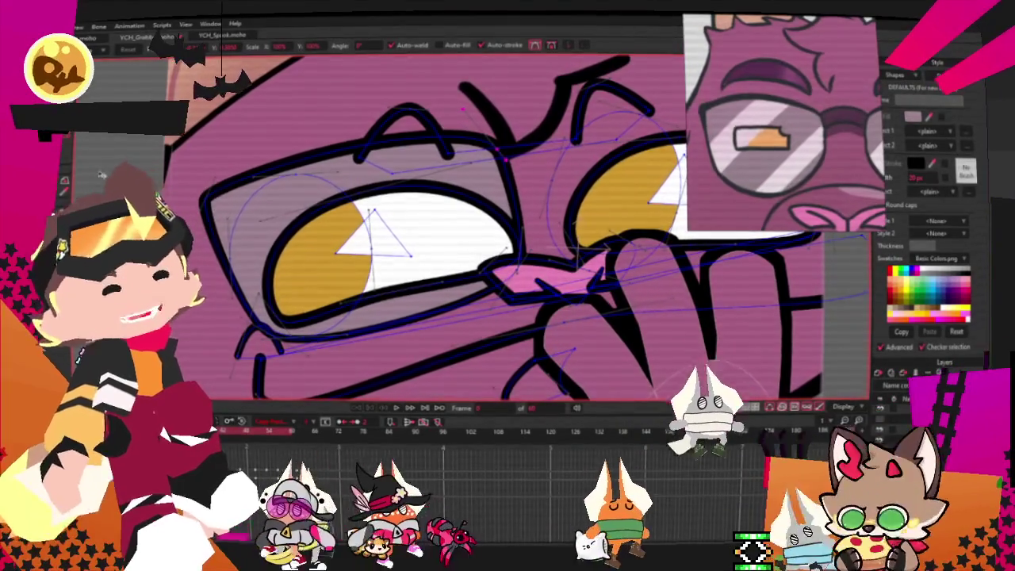
pyautogui.press('c')
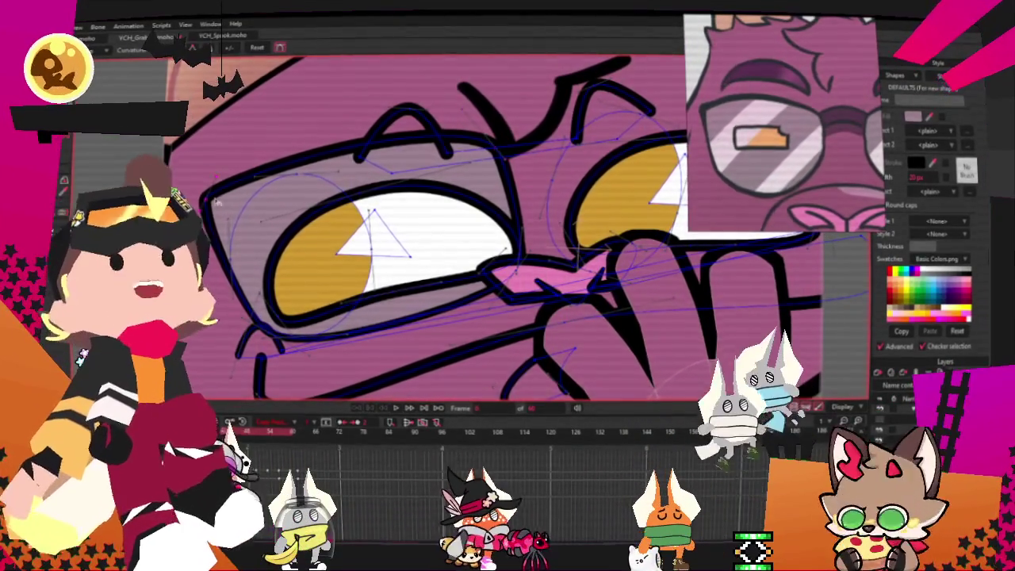
pyautogui.press('t')
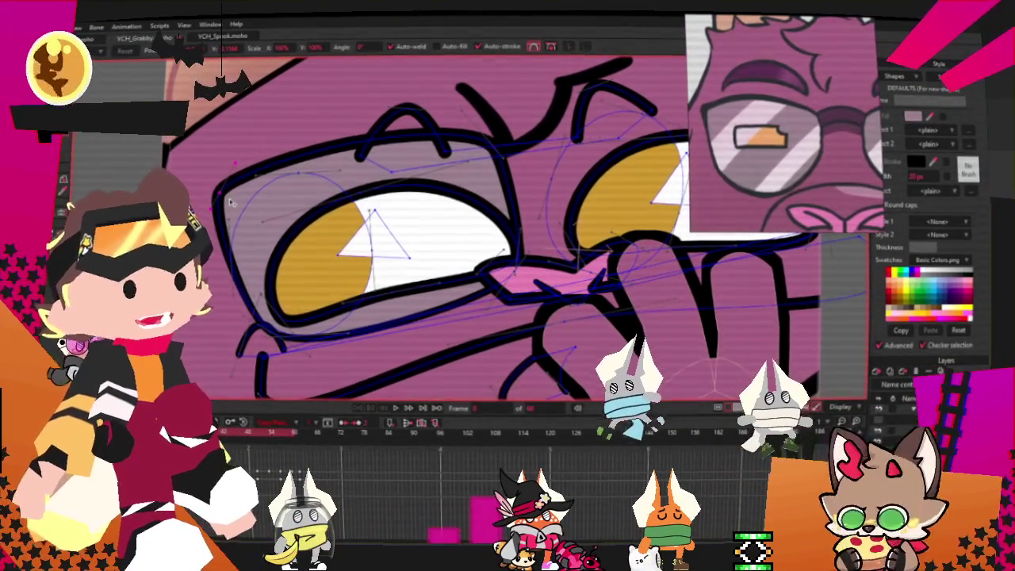
pyautogui.scroll(-3, 214, 198)
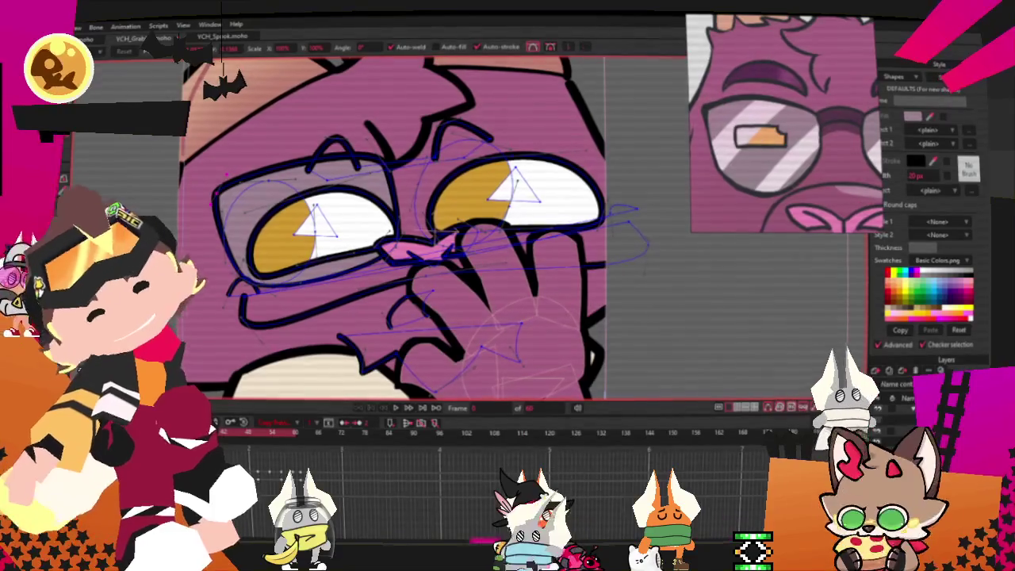
pyautogui.scroll(2, 210, 135)
pyautogui.scroll(1, 210, 135)
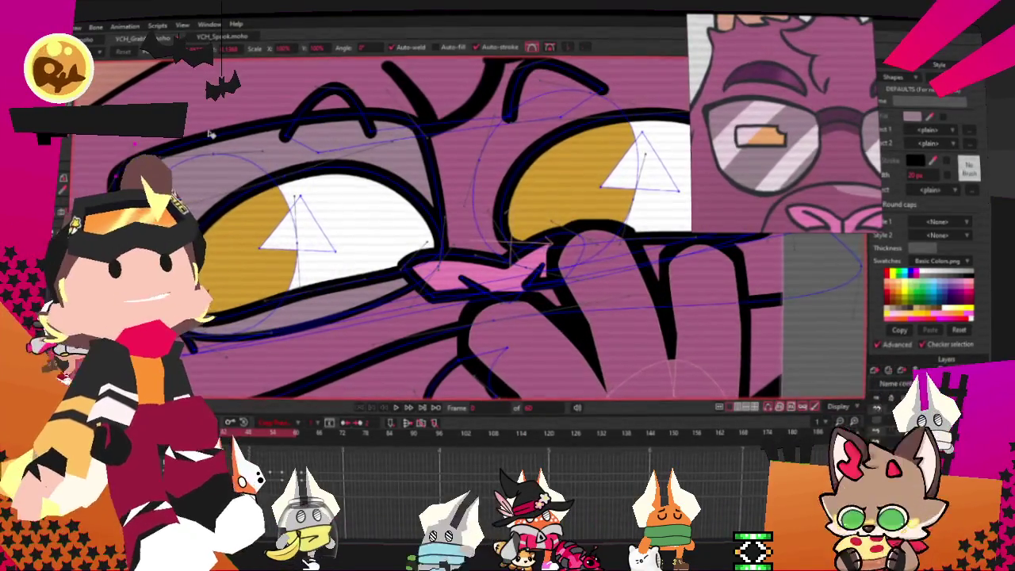
# - Select the left lens shape for restyling
pyautogui.click(212, 138)
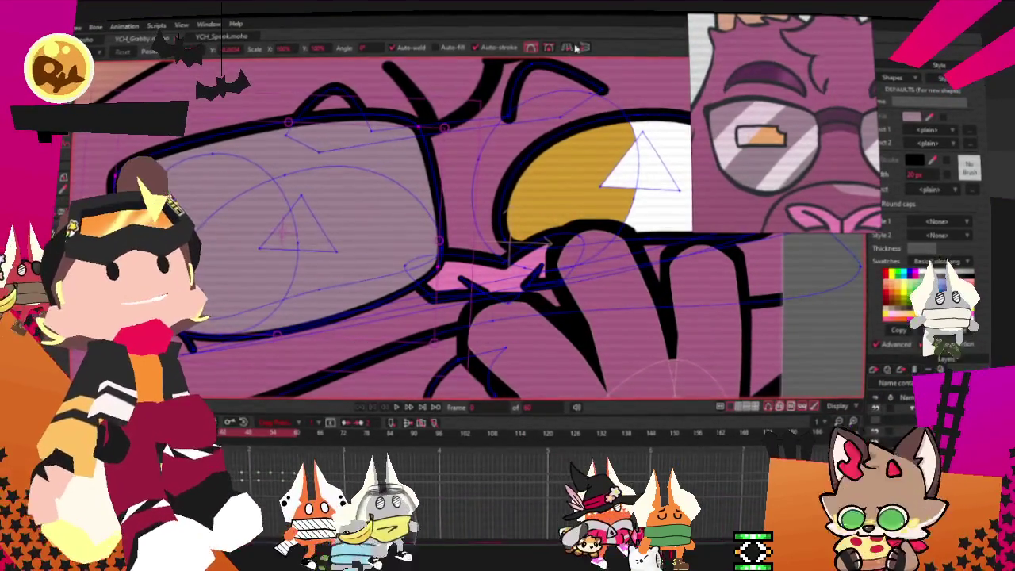
pyautogui.scroll(2, 547, 167)
pyautogui.scroll(-2, 369, 260)
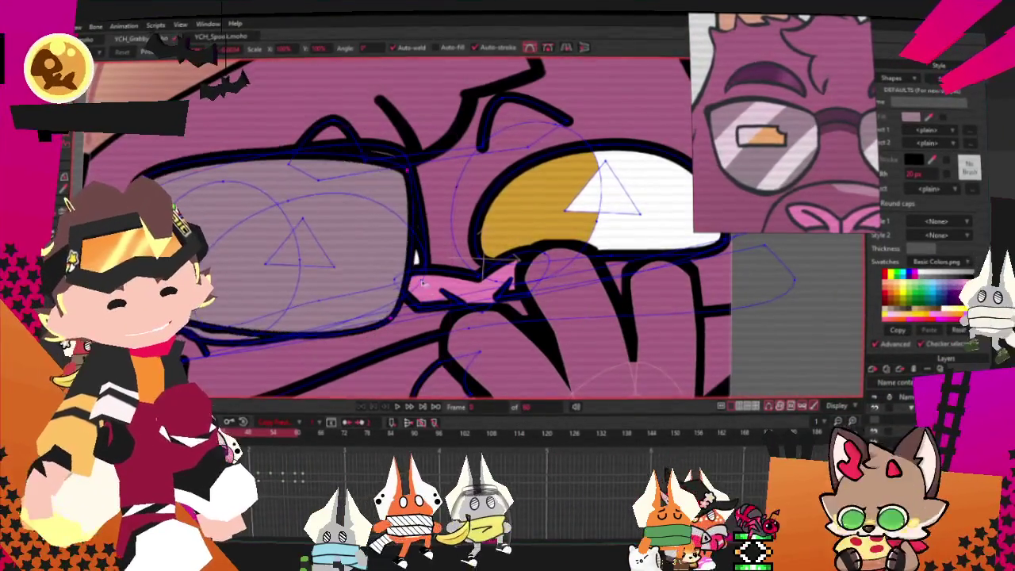
pyautogui.hscroll(5, 368, 260)
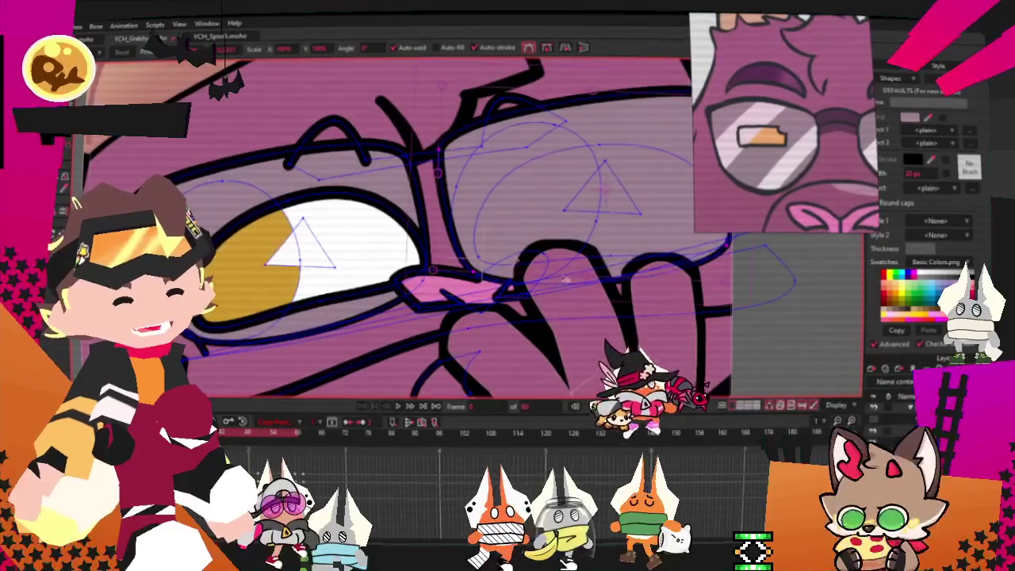
# - Pick the lens shape over the eye, then zoom in on the small black bridge between the lenses
pyautogui.press('q')
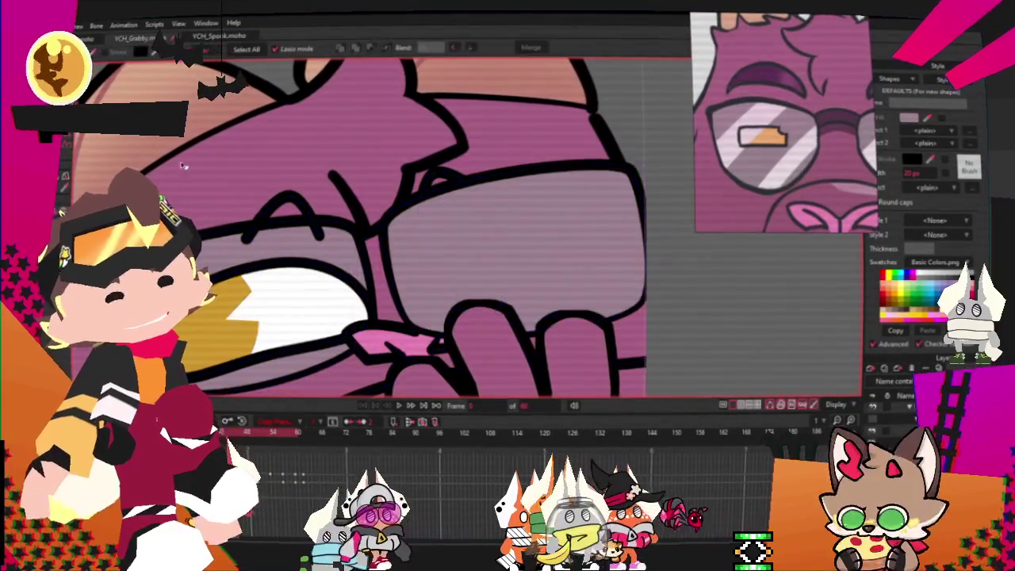
pyautogui.click(514, 248)
pyautogui.scroll(-3, 514, 248)
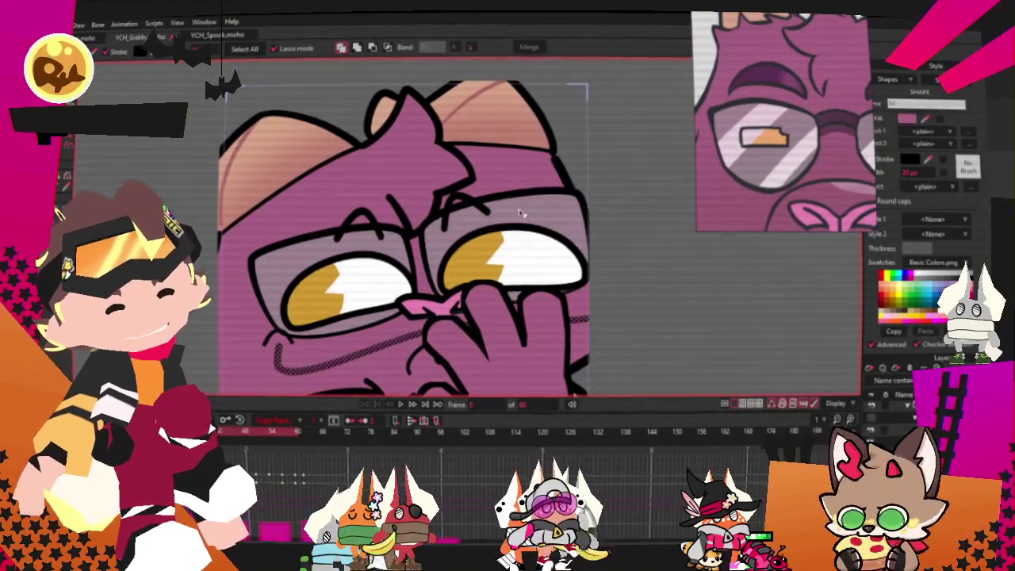
pyautogui.press('a')
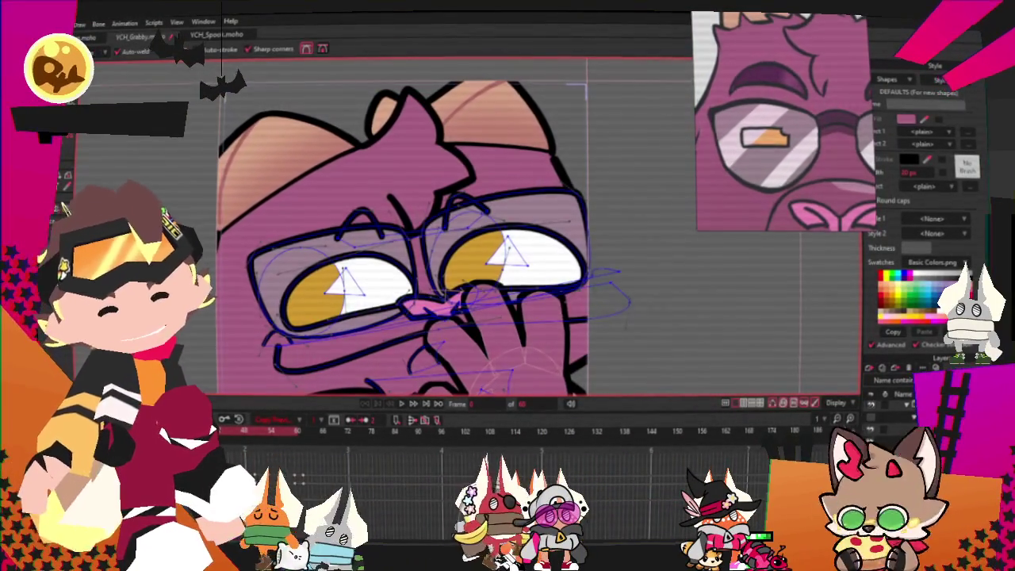
pyautogui.scroll(2, 595, 359)
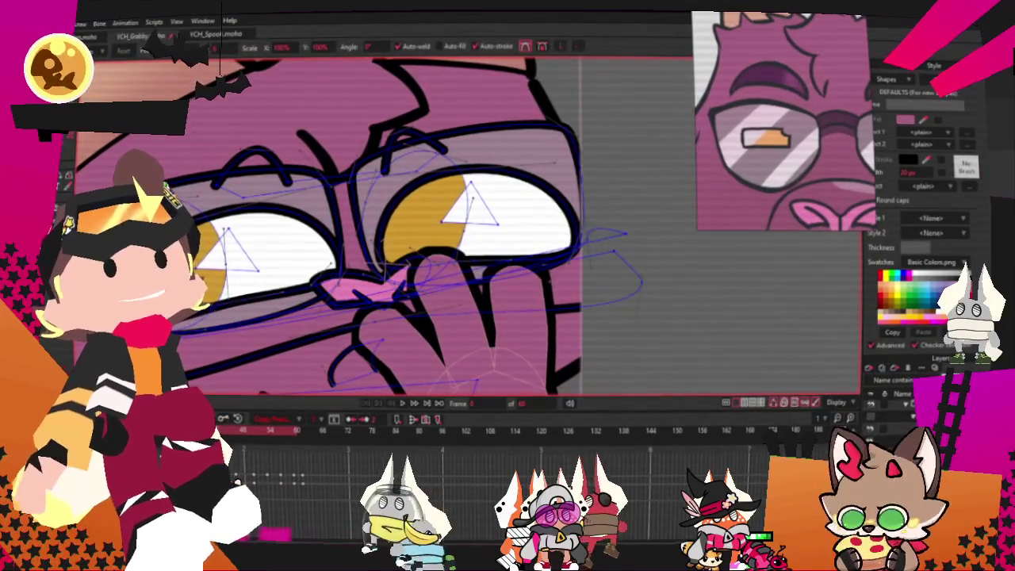
pyautogui.scroll(2, 422, 293)
pyautogui.scroll(2, 422, 294)
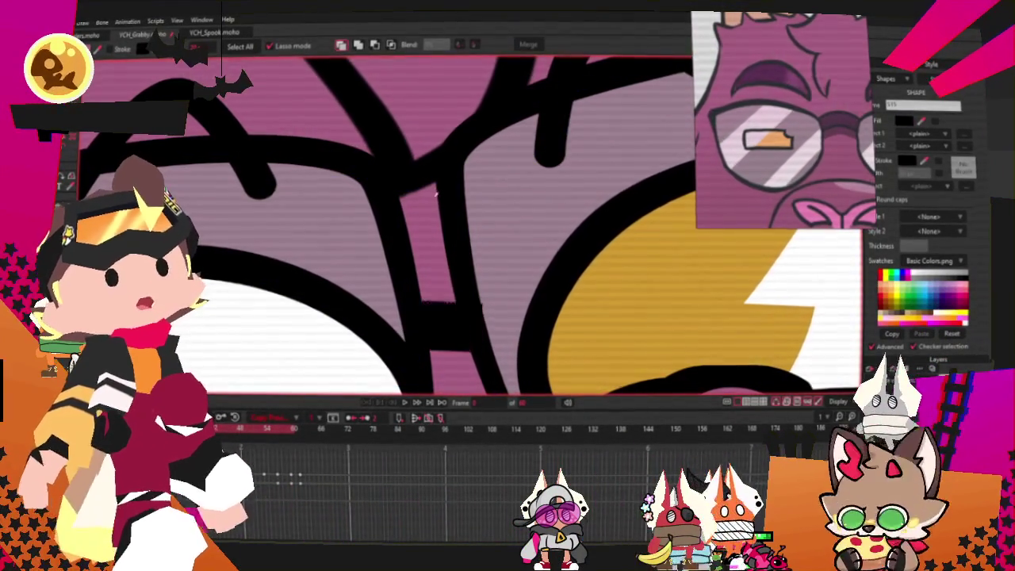
pyautogui.press('t')
pyautogui.scroll(-1, 295, 217)
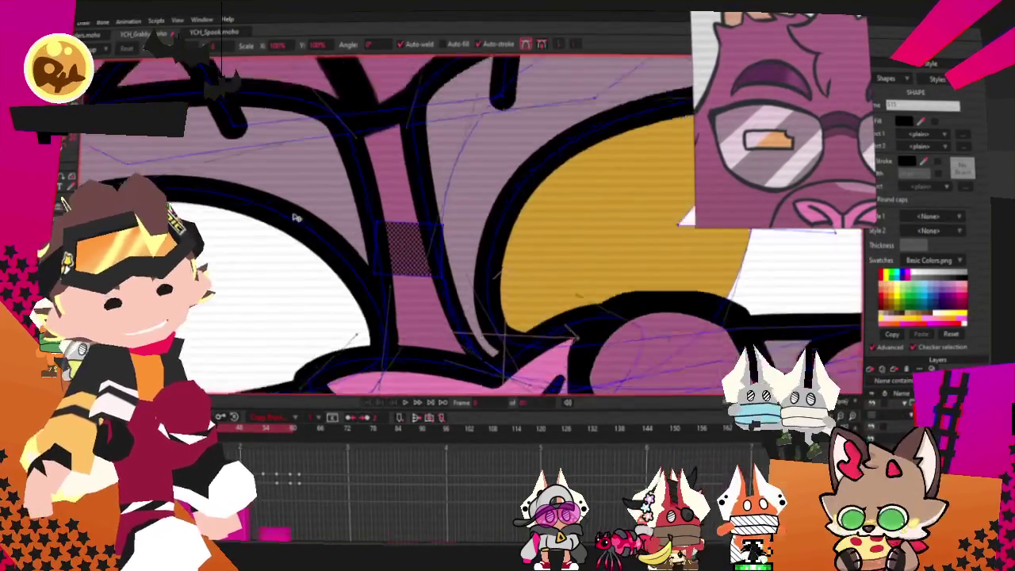
# - Lower the bridge piece's top-left corner so its top edge slants
pyautogui.scroll(2, 295, 217)
pyautogui.click(413, 339)
pyautogui.moveTo(388, 205); pyautogui.dragTo(384, 235)
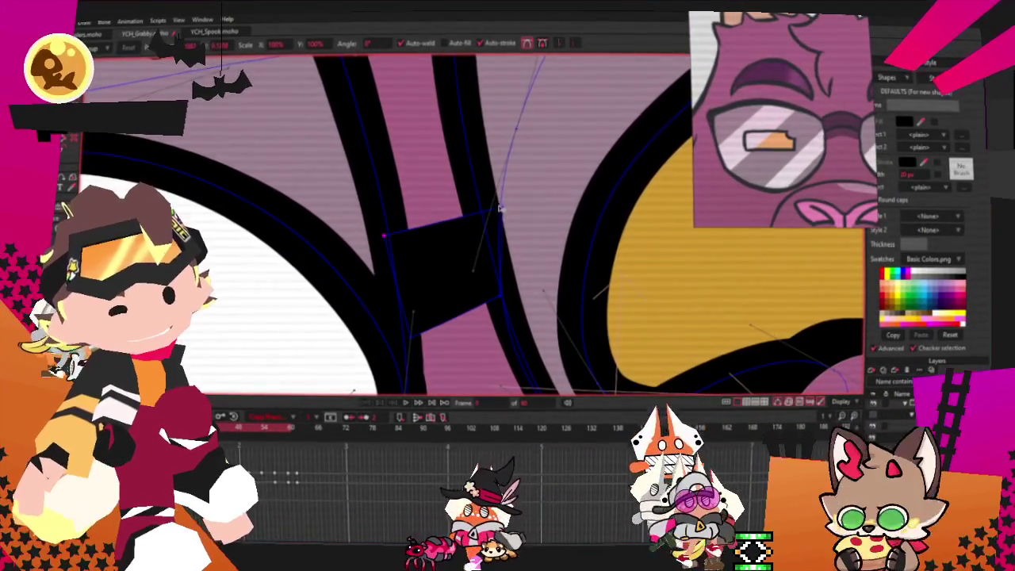
pyautogui.scroll(-1, 482, 211)
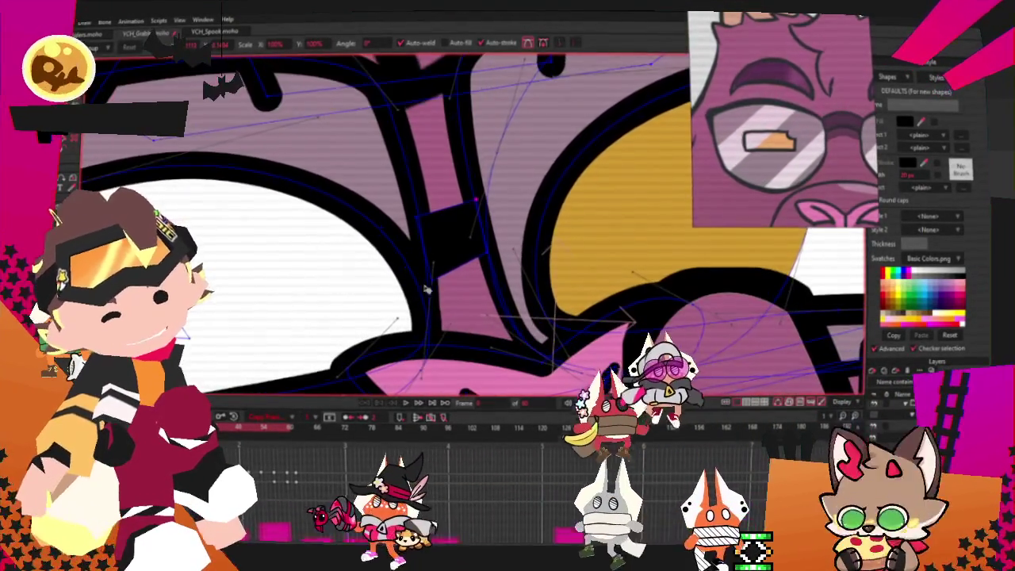
pyautogui.scroll(-2, 422, 291)
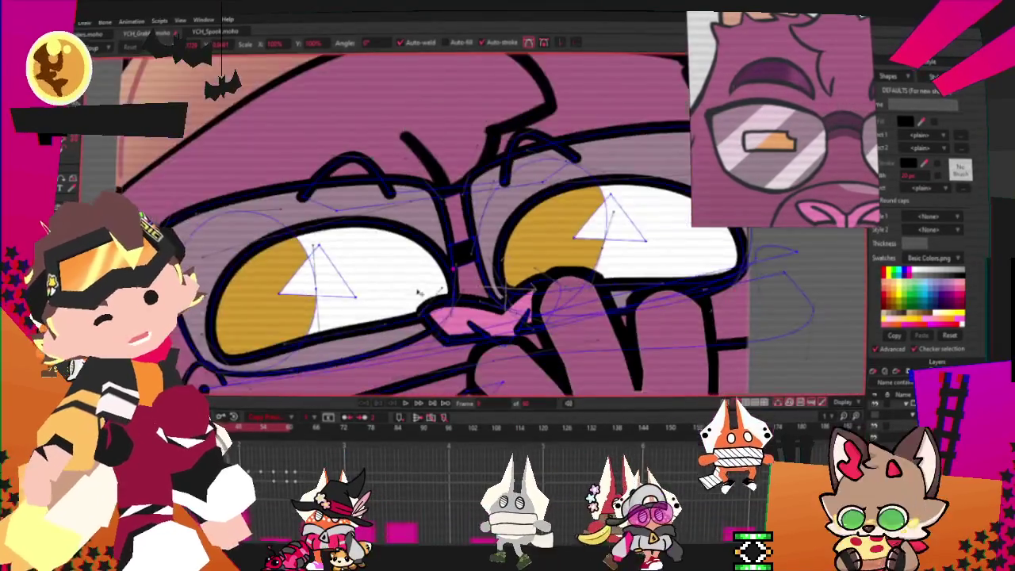
pyautogui.scroll(-2, 419, 293)
pyautogui.scroll(2, 388, 246)
pyautogui.scroll(2, 376, 227)
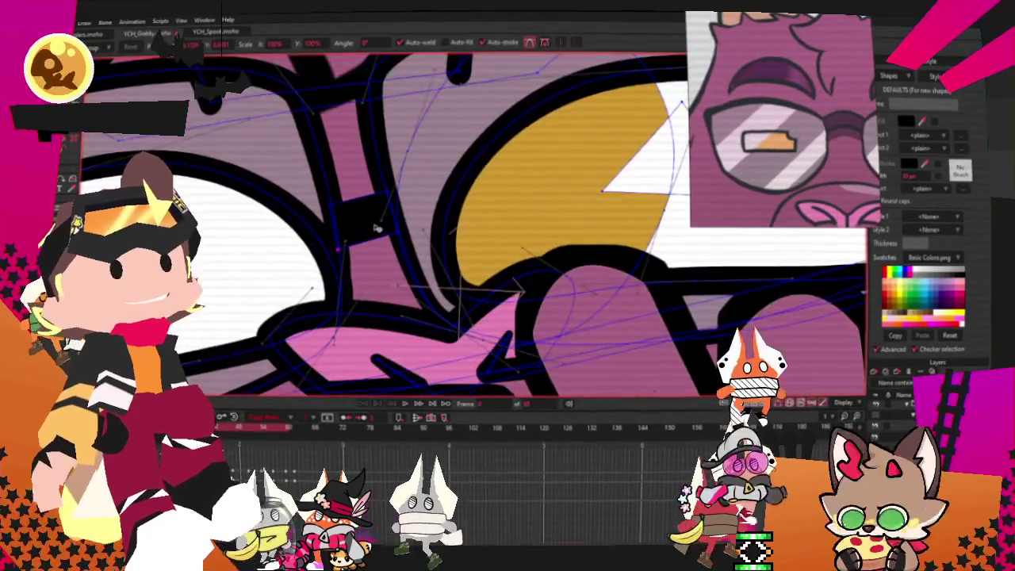
# - Select the black bridge bar between the lenses and play the animation to check it
pyautogui.click(367, 229)
pyautogui.scroll(1, 364, 192)
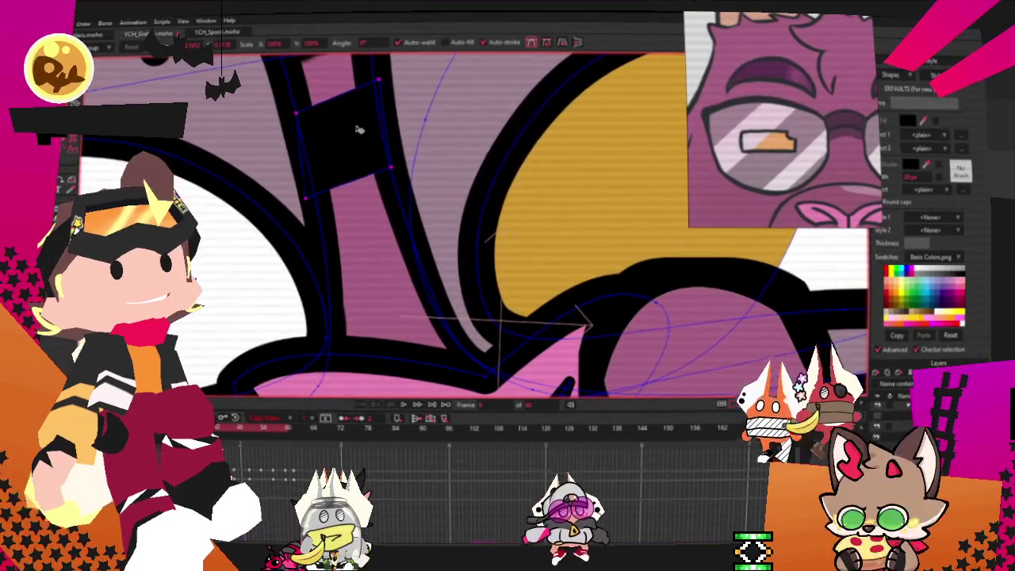
pyautogui.scroll(-1, 356, 131)
pyautogui.scroll(-1, 356, 131)
pyautogui.scroll(1, 340, 367)
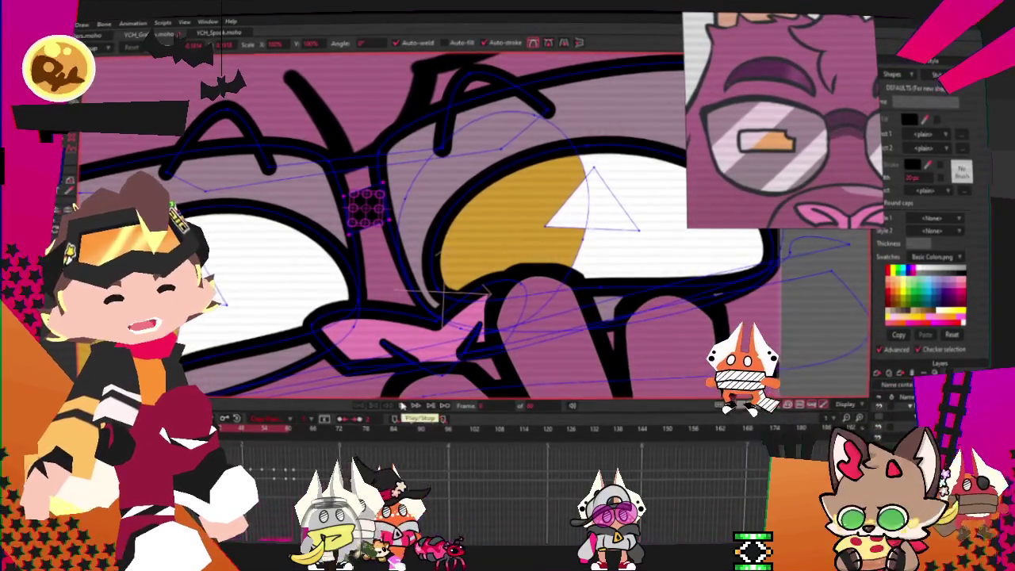
pyautogui.click(403, 406)
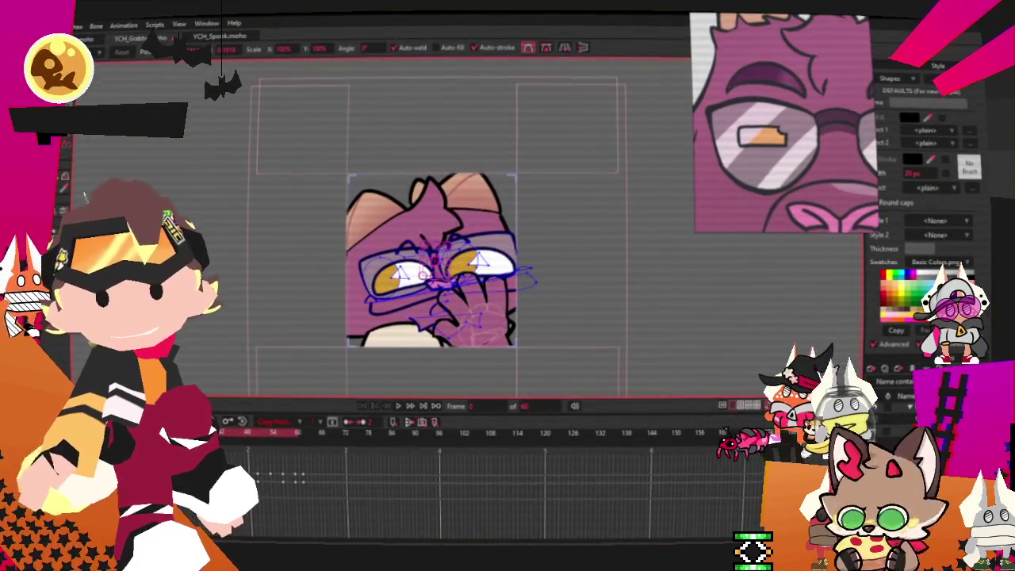
# - Render a File > Preview of the bust in its glasses, then close the Render window
pyautogui.click(78, 25)
pyautogui.click(238, 171)
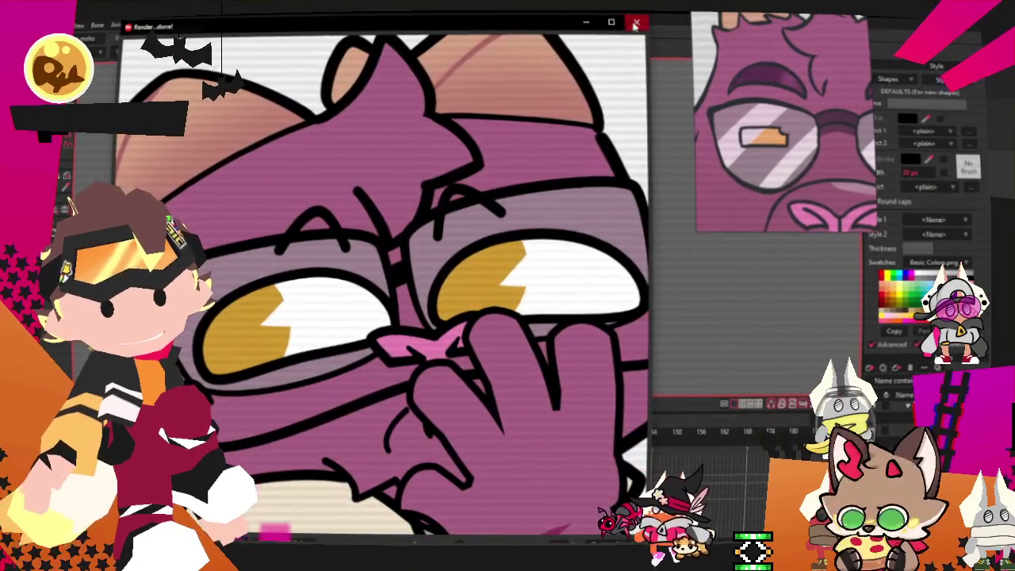
pyautogui.click(635, 23)
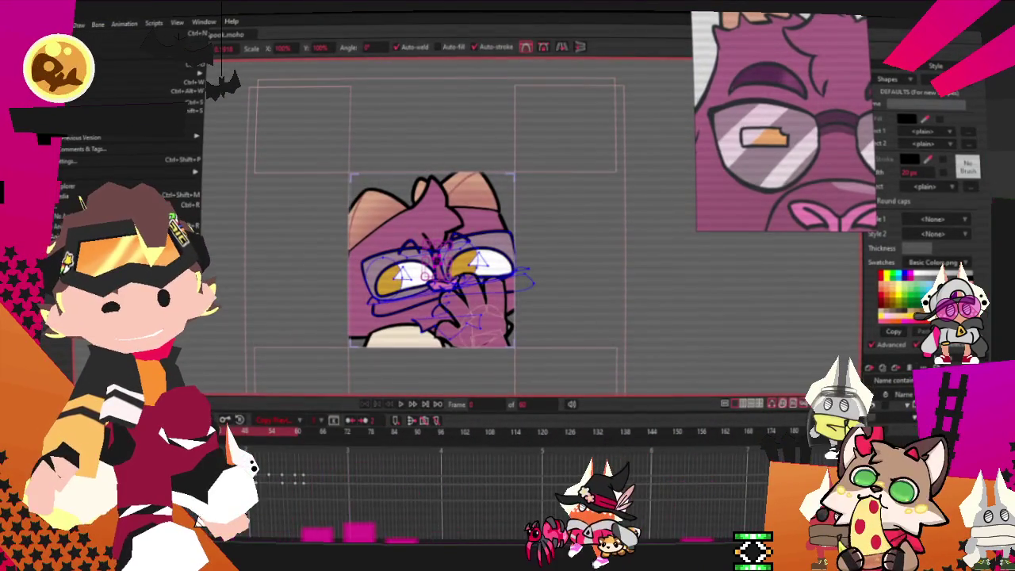
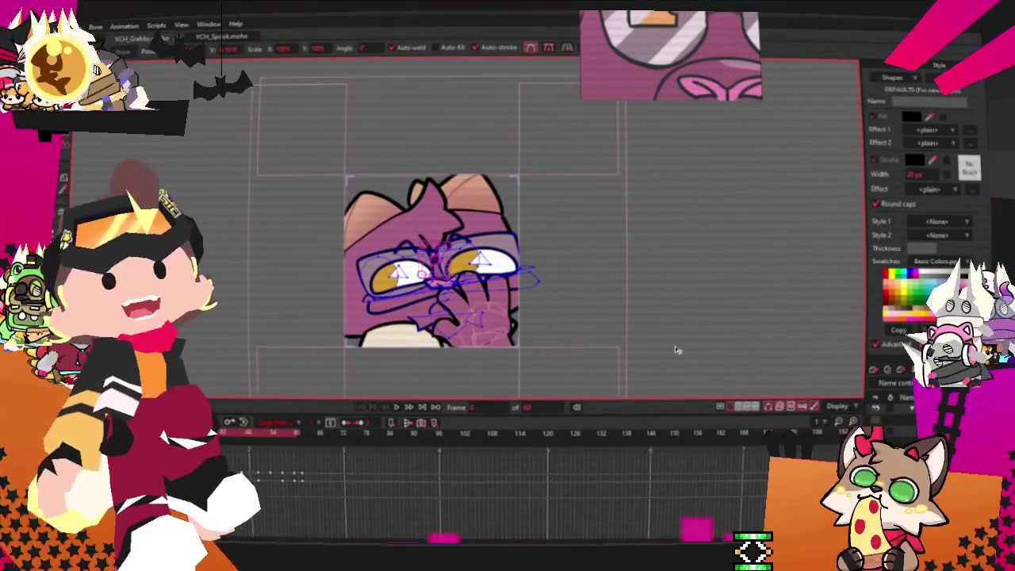
# - Remove the current reference image from the panel and browse for a new reference file
pyautogui.rightClick(735, 114)
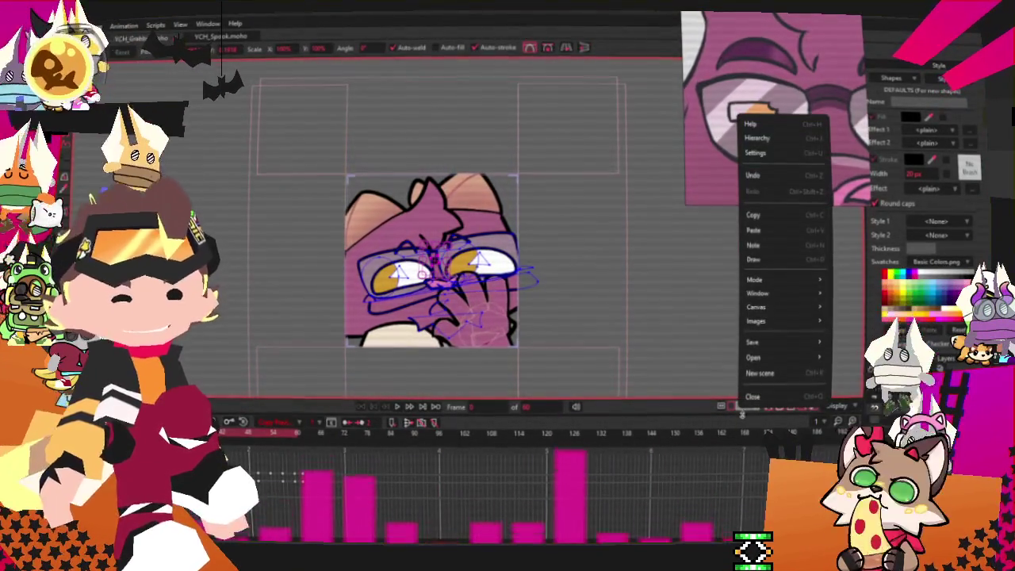
pyautogui.click(781, 374)
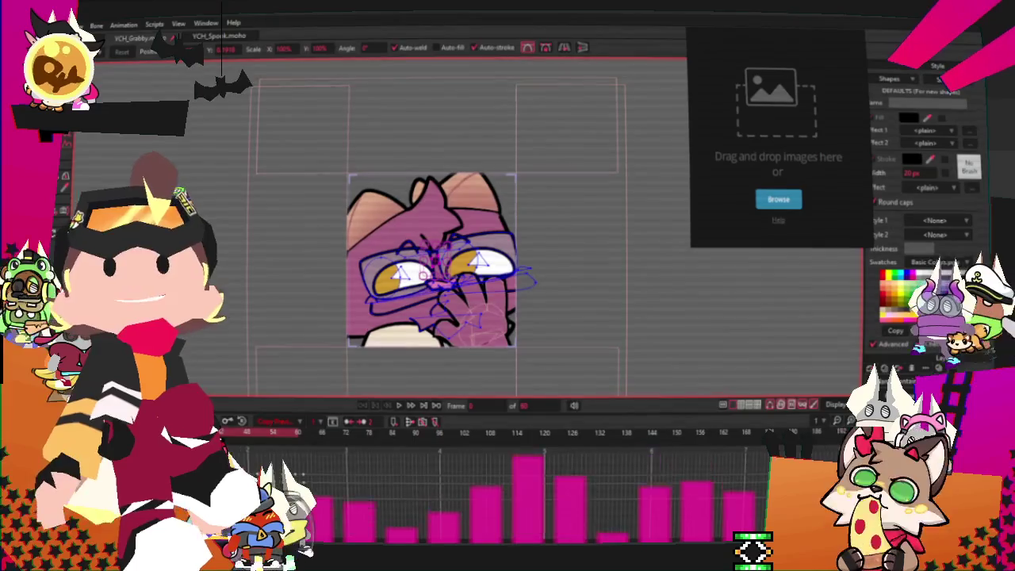
pyautogui.click(778, 199)
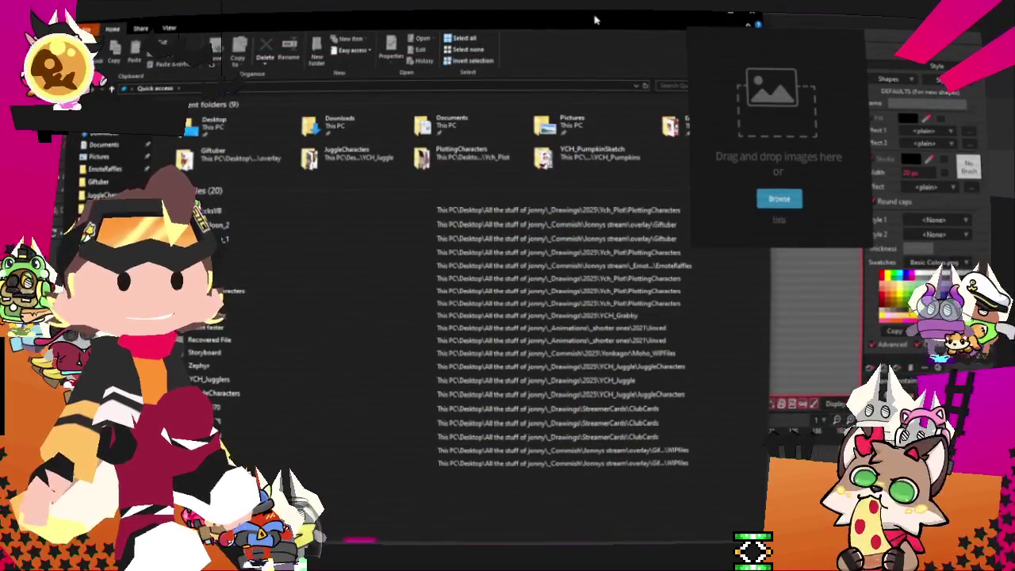
# - Drag the File Explorer window off screen to uncover the YCH_Spook.moho canvas
pyautogui.moveTo(631, 19); pyautogui.dragTo(0, 0)
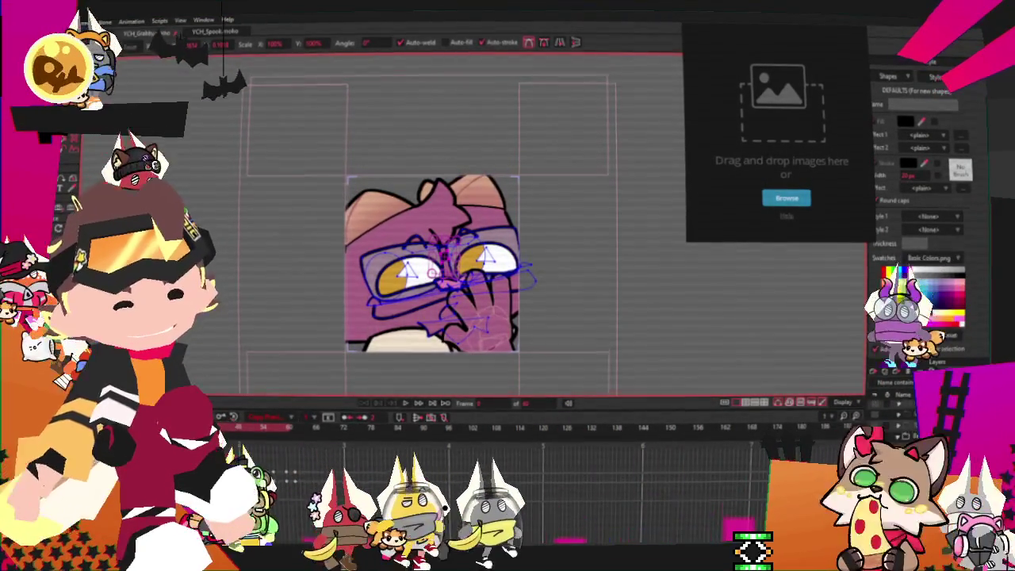
# - In the other emote file, replace the image layer's picture with the brown, green-haired character file
pyautogui.hotkey('ctrl', 'Tab')
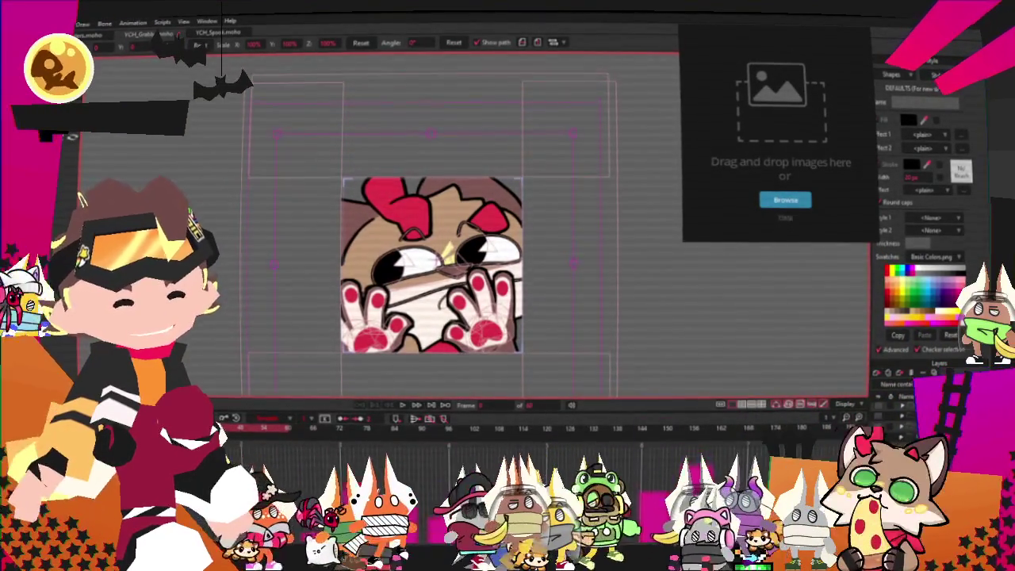
pyautogui.doubleClick(616, 169)
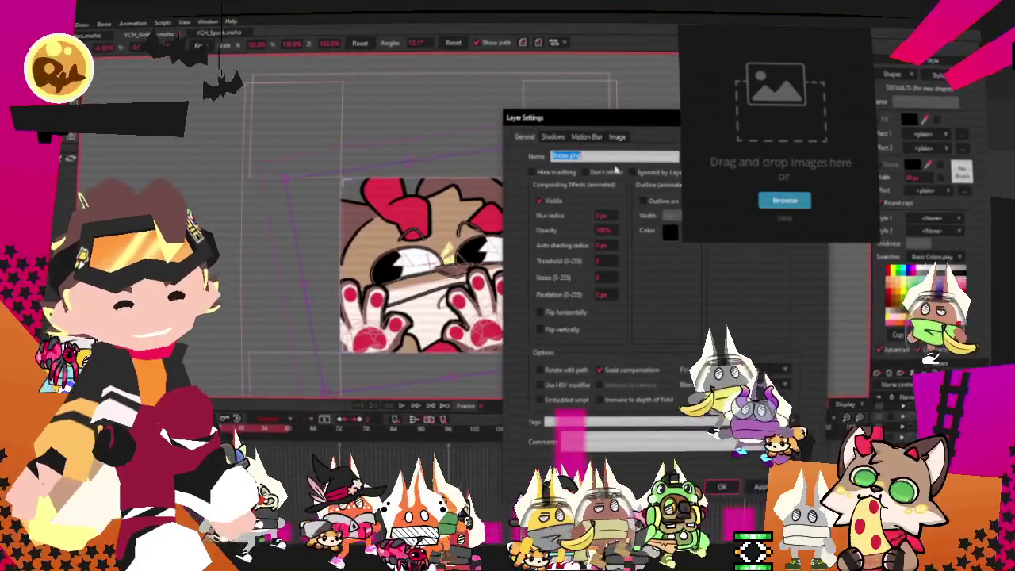
pyautogui.click(617, 137)
pyautogui.click(588, 173)
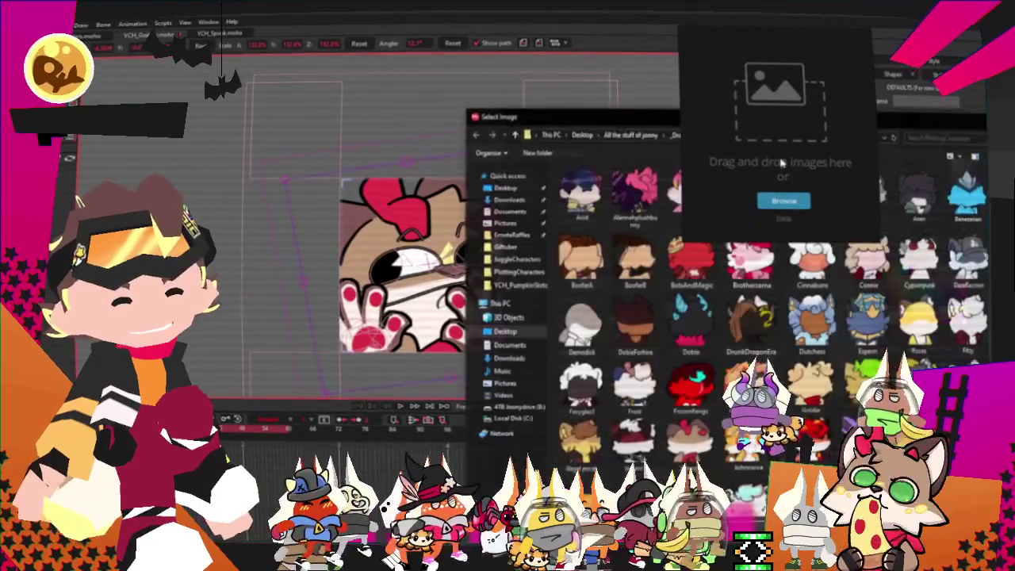
pyautogui.scroll(-5, 781, 162)
pyautogui.scroll(-5, 781, 163)
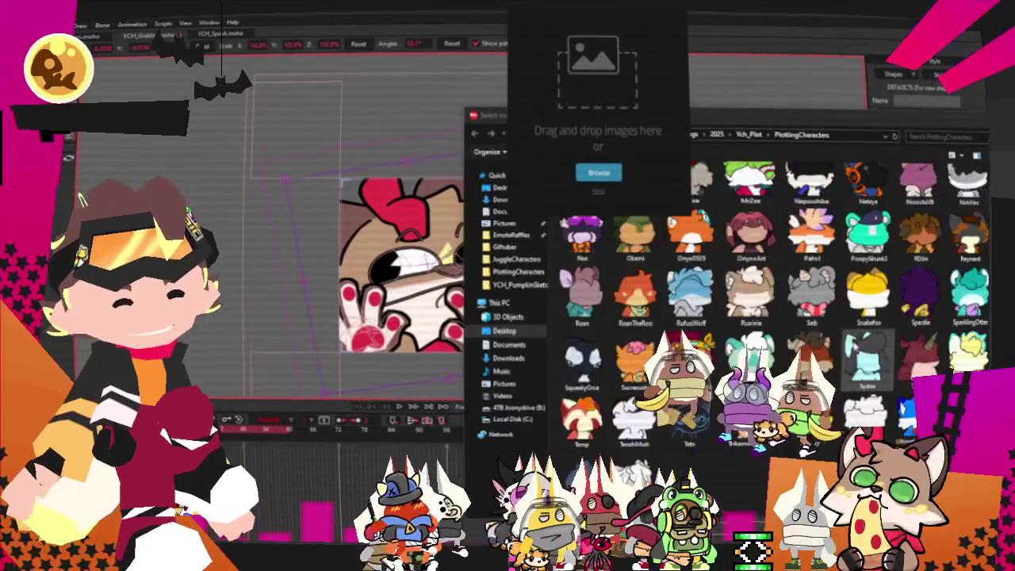
pyautogui.doubleClick(635, 234)
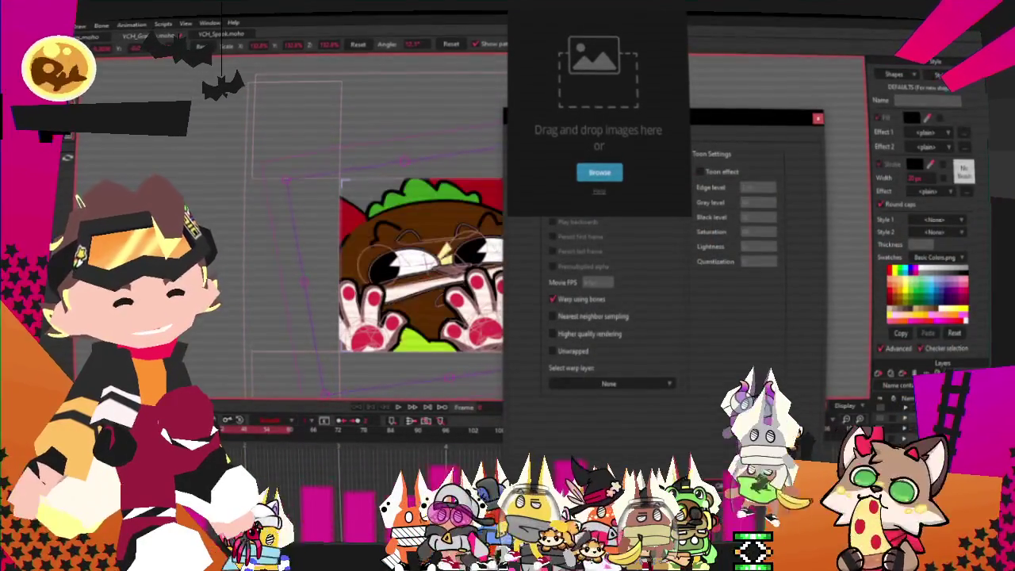
pyautogui.press('Return')
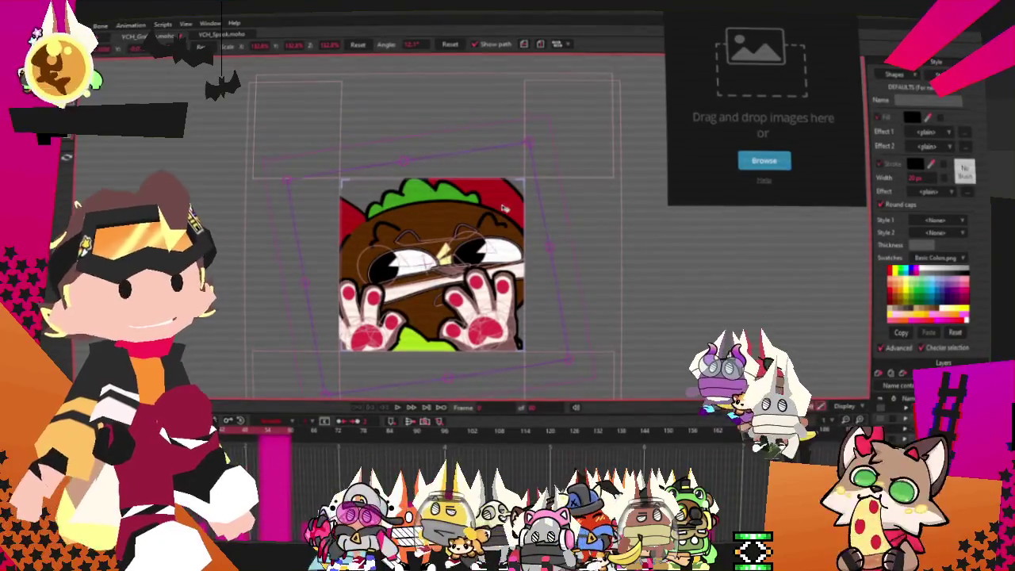
# - Select all of the character's outline points and switch to the Select Points tool (Q)
pyautogui.scroll(3, 470, 226)
pyautogui.scroll(2, 327, 361)
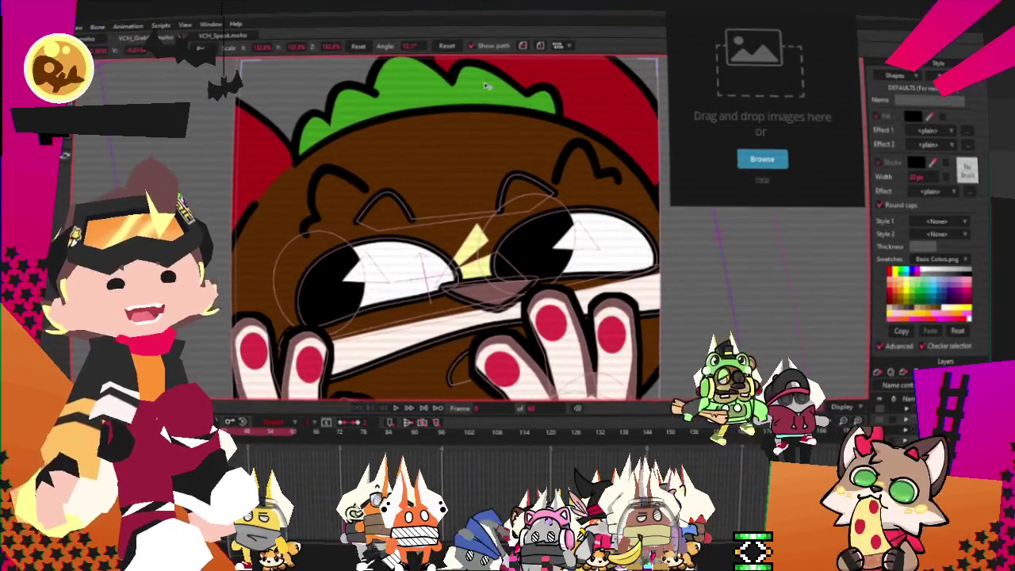
pyautogui.scroll(-1, 486, 85)
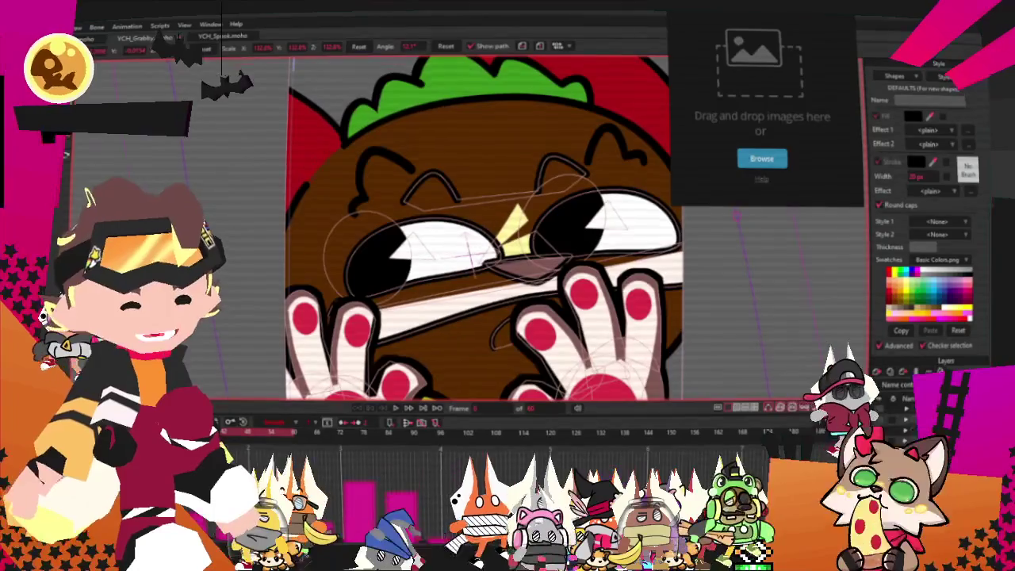
pyautogui.hotkey('ctrl', 'a')
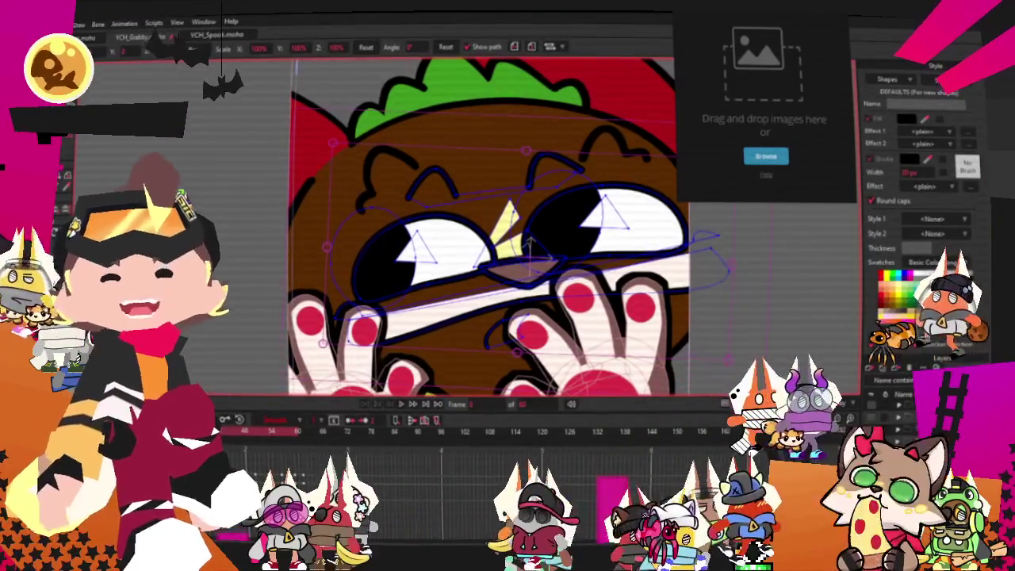
pyautogui.press('q')
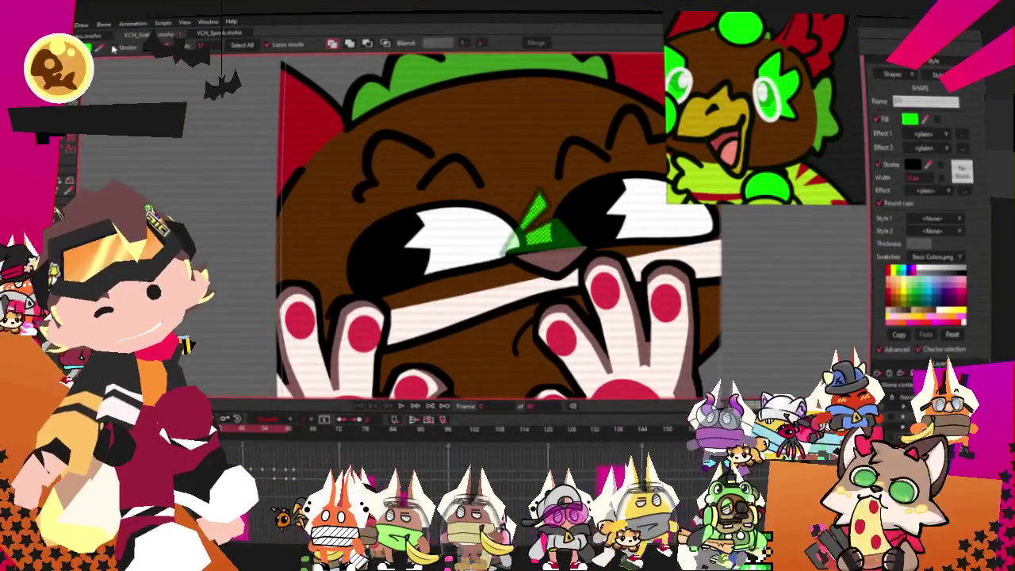
# - Drag the green spiky patch's top, right and lower-left points leftward, undoing the last move
pyautogui.press('t')
pyautogui.scroll(2, 473, 212)
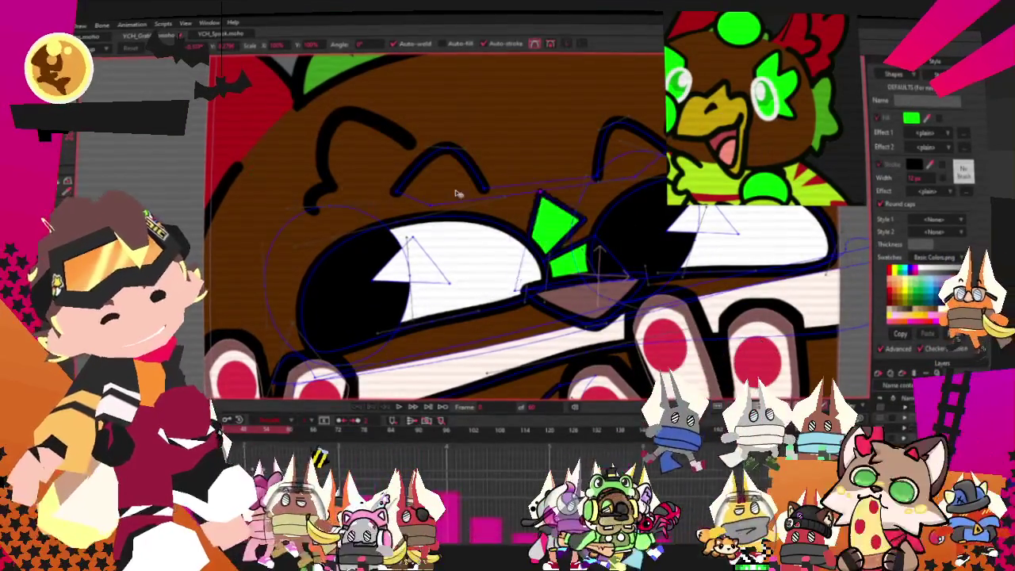
pyautogui.moveTo(565, 198); pyautogui.dragTo(247, 195)
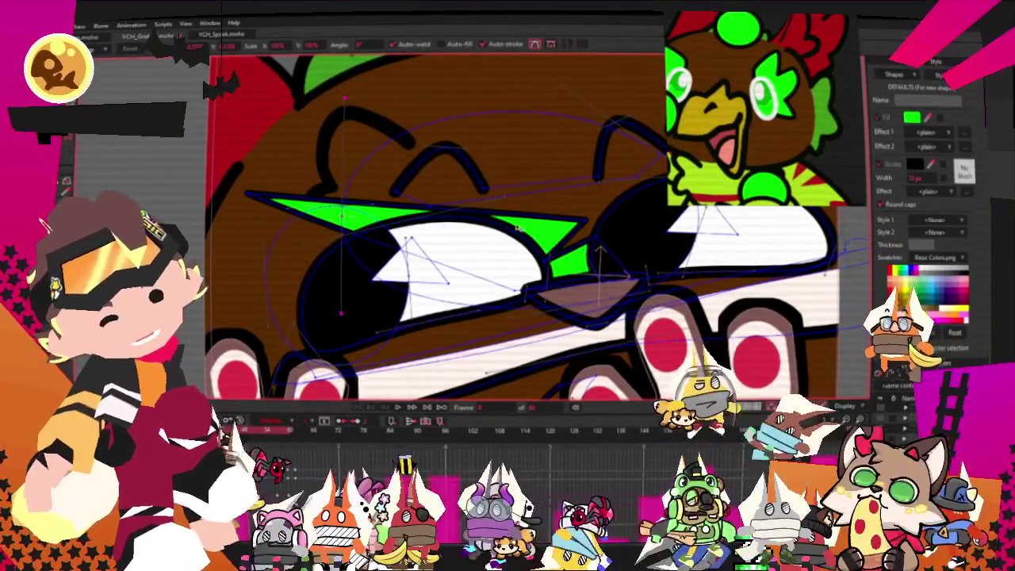
pyautogui.scroll(2, 581, 222)
pyautogui.moveTo(594, 228); pyautogui.dragTo(228, 183)
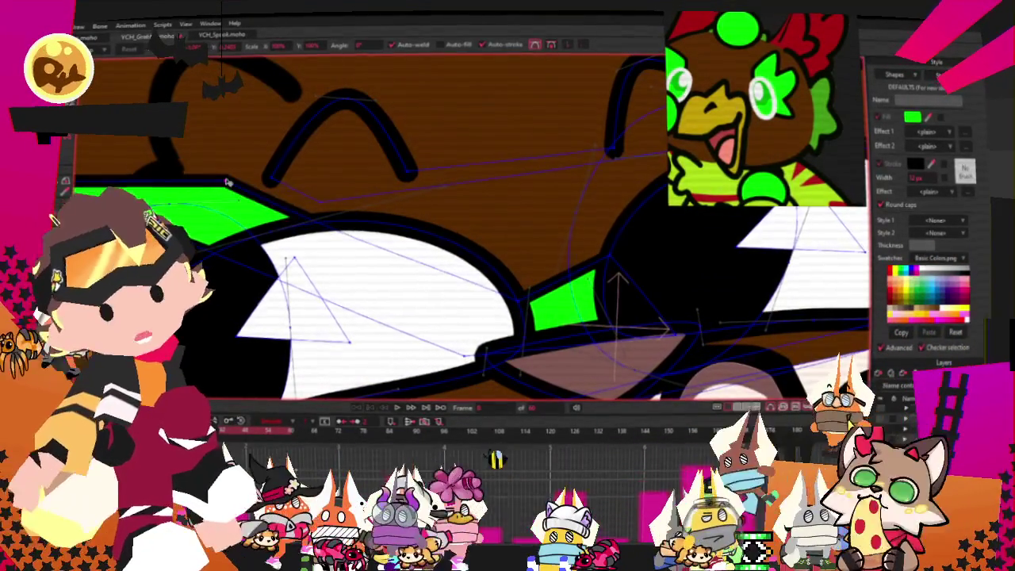
pyautogui.scroll(-2, 433, 131)
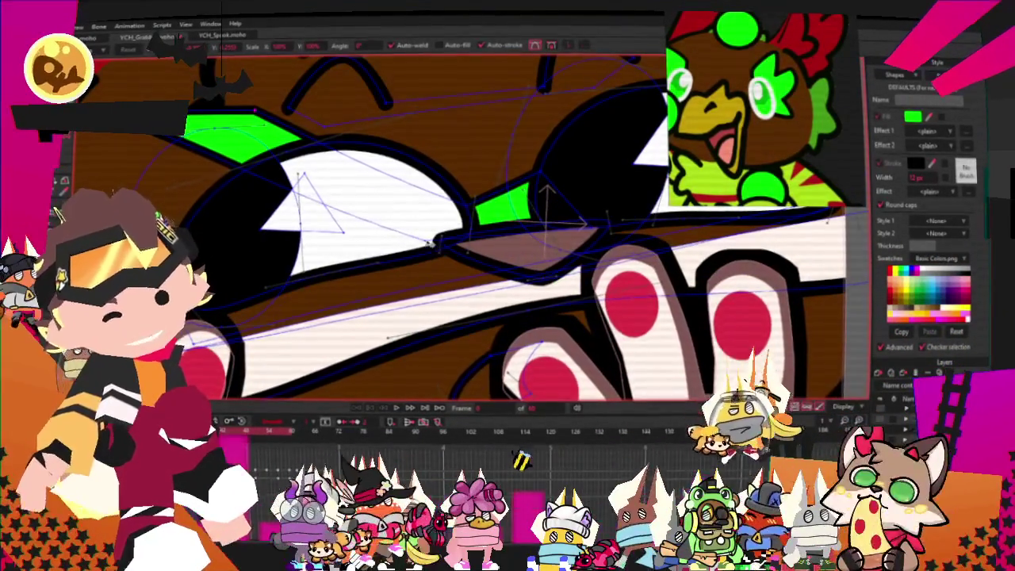
pyautogui.moveTo(238, 162); pyautogui.dragTo(161, 195)
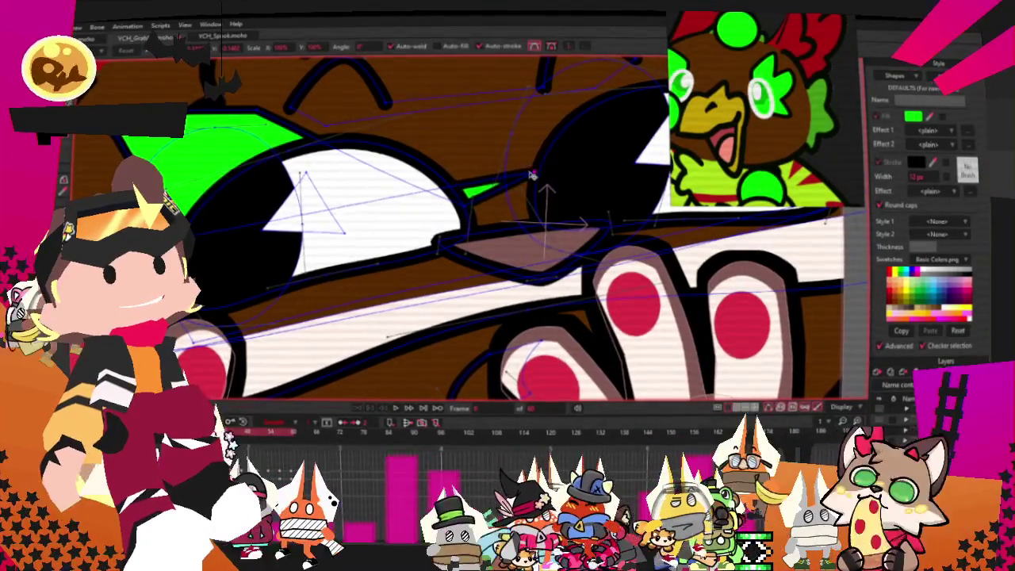
pyautogui.scroll(-3, 432, 230)
pyautogui.scroll(3, 432, 230)
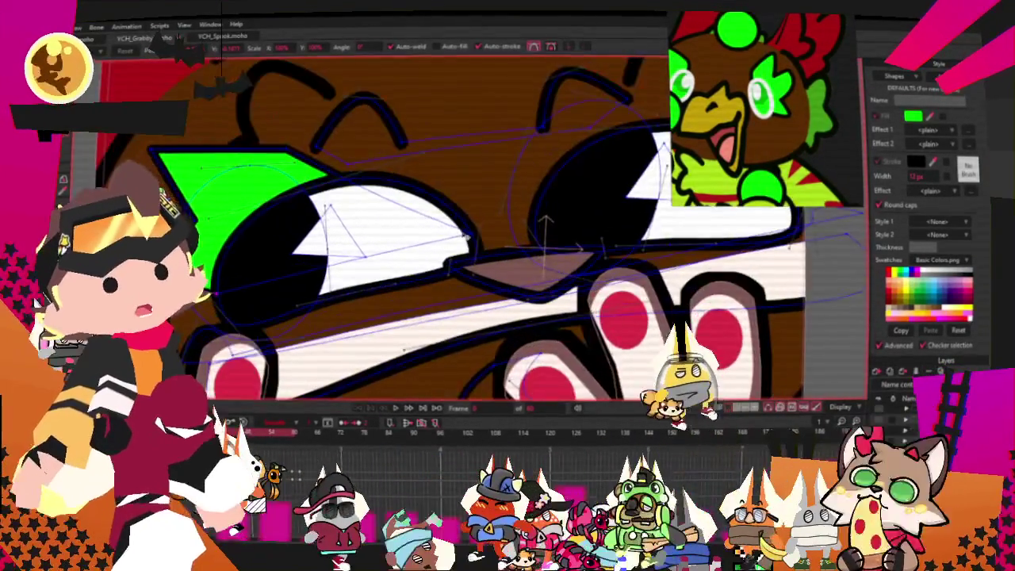
pyautogui.hotkey('ctrl', 'z')
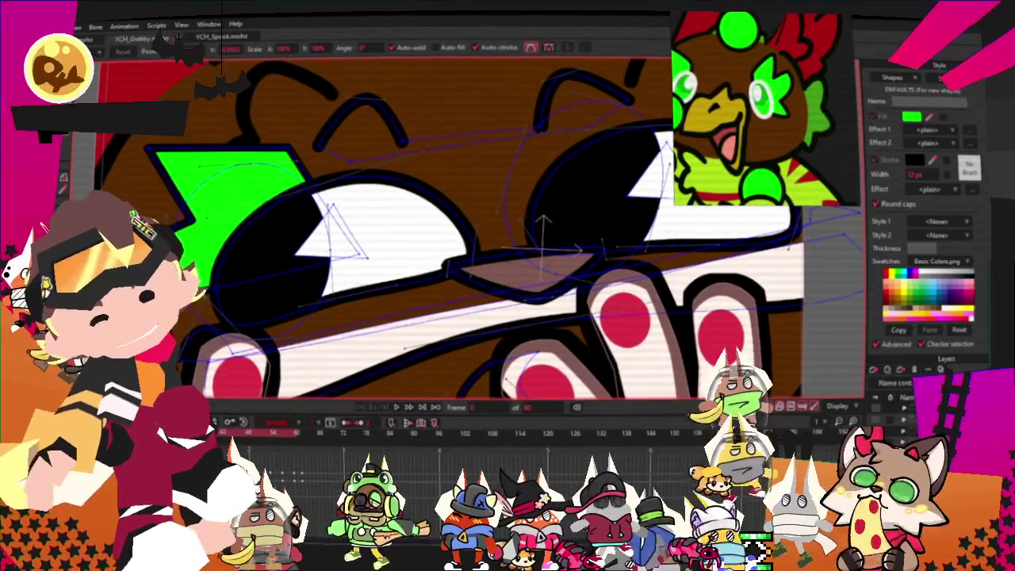
# - Reshape the green patch's upper-left curve, then select all the eye shapes' points
pyautogui.press('c')
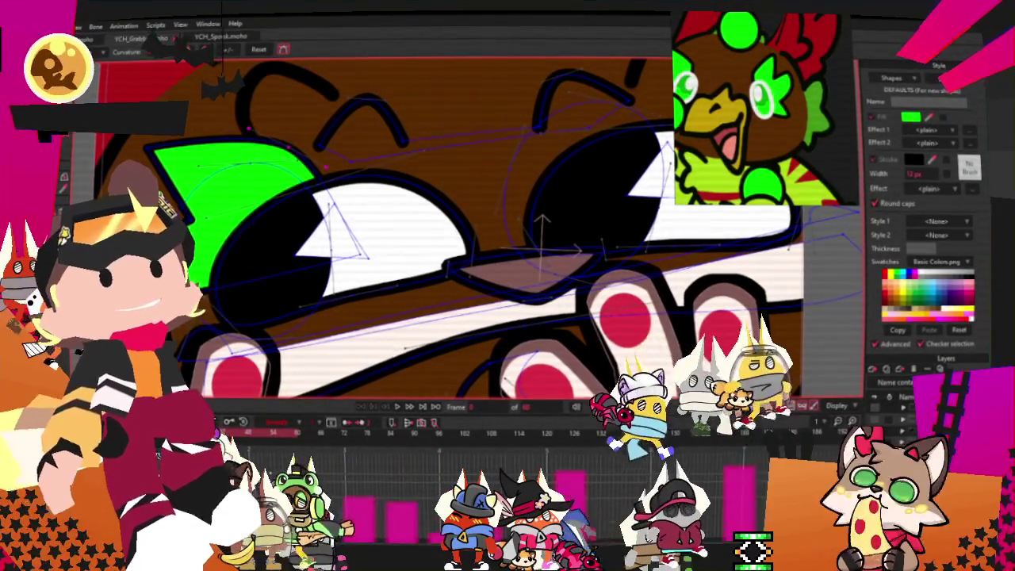
pyautogui.scroll(3, 198, 282)
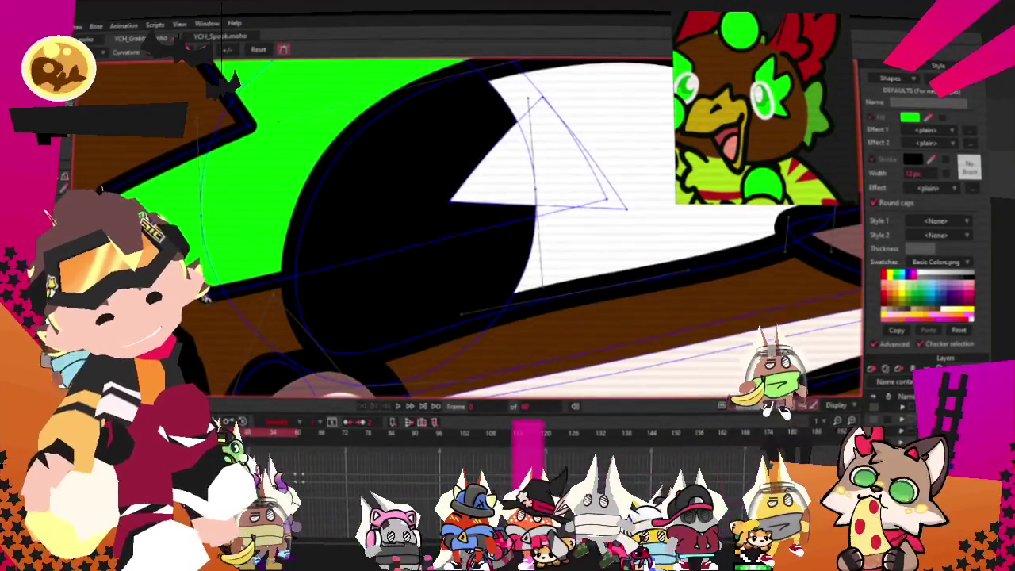
pyautogui.scroll(-3, 300, 151)
pyautogui.scroll(3, 300, 151)
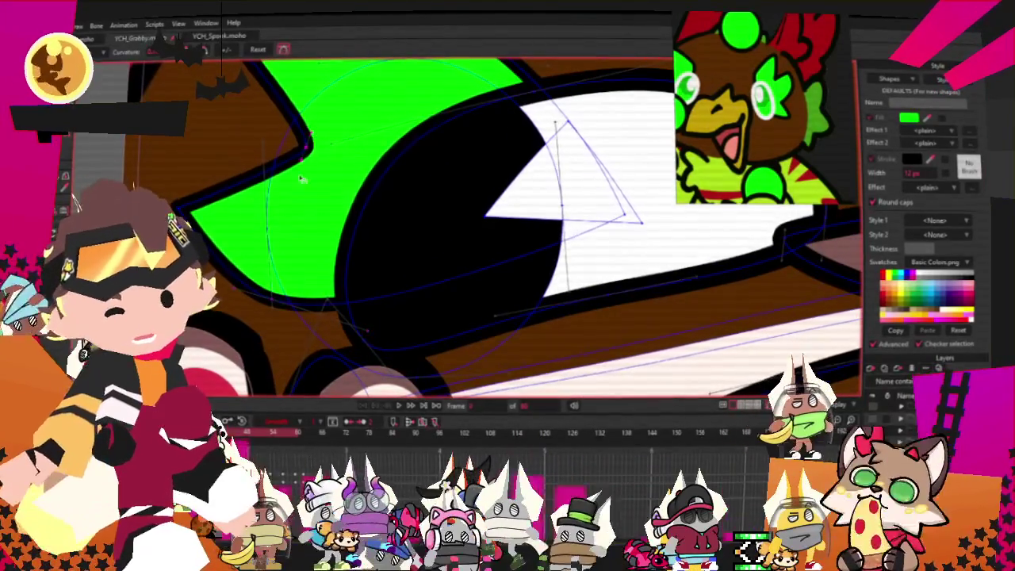
pyautogui.moveTo(300, 150); pyautogui.dragTo(207, 162)
pyautogui.scroll(-2, 238, 162)
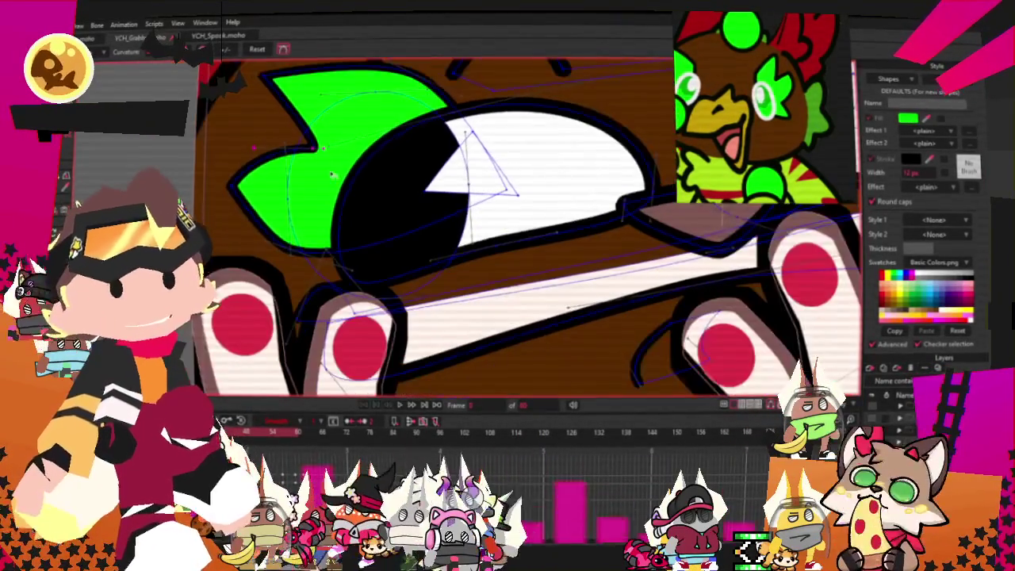
pyautogui.scroll(-2, 301, 159)
pyautogui.scroll(-2, 368, 153)
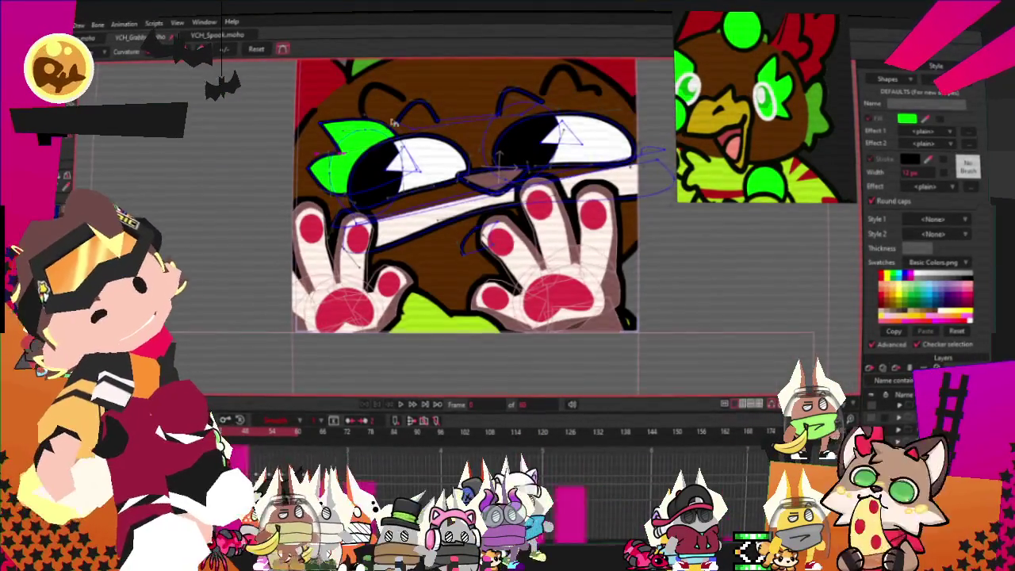
pyautogui.scroll(3, 394, 123)
pyautogui.scroll(2, 394, 123)
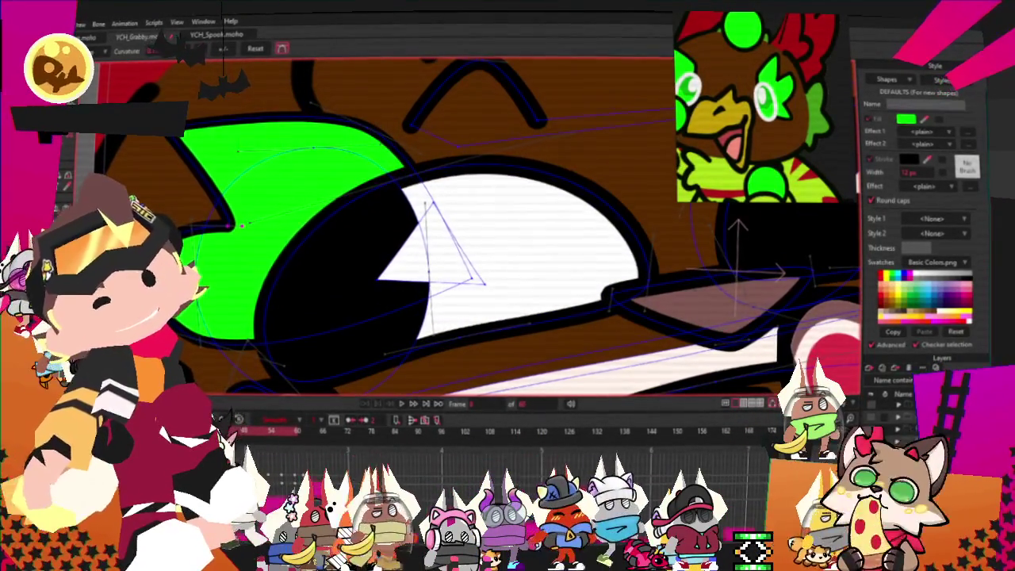
pyautogui.press('t')
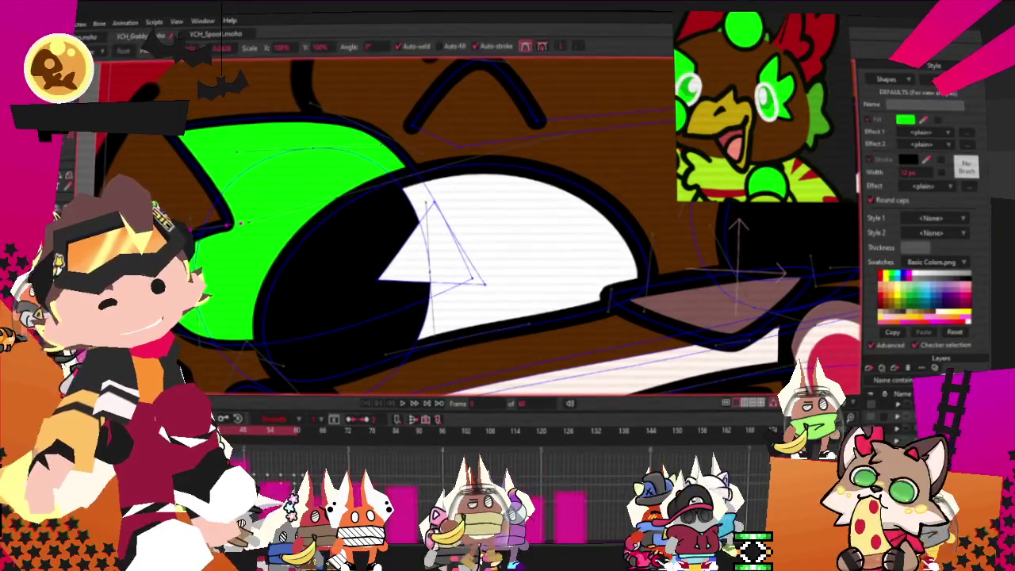
pyautogui.hotkey('ctrl', 'a')
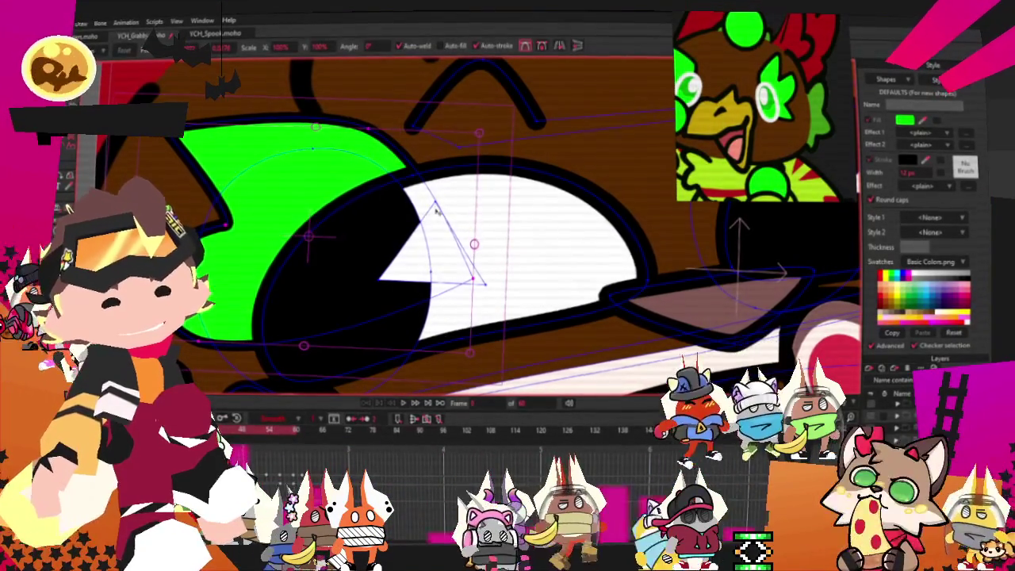
# - Pull the green eyelid down over the first eye, then select the shape to check it and deselect
pyautogui.click(380, 236)
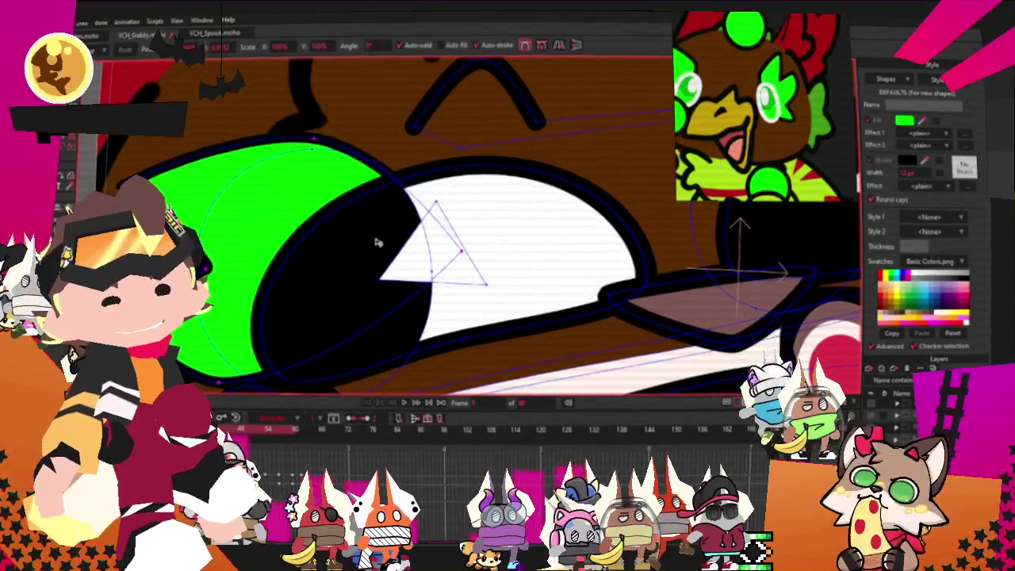
pyautogui.moveTo(457, 249); pyautogui.dragTo(381, 179)
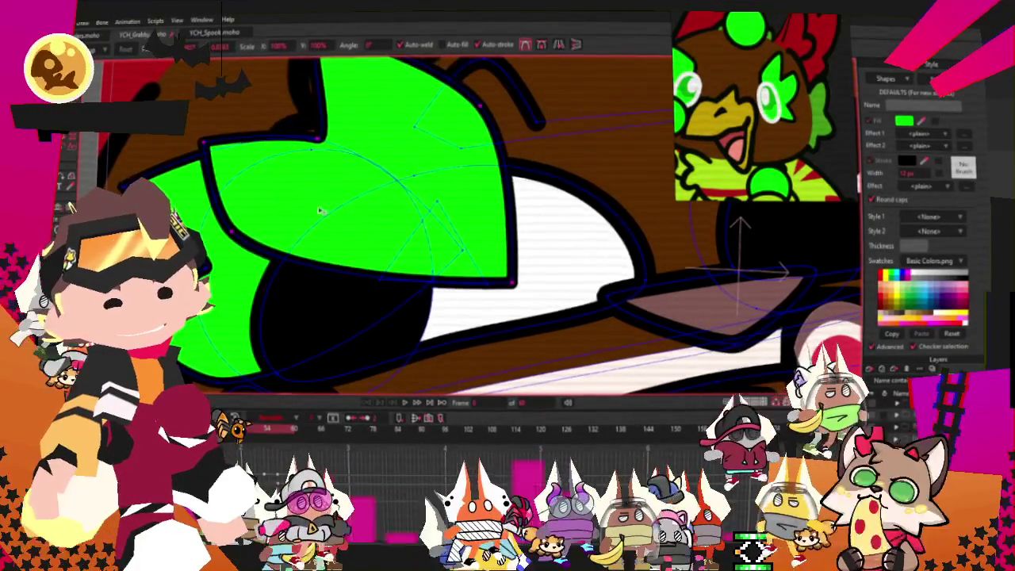
pyautogui.press('q')
pyautogui.click(419, 154)
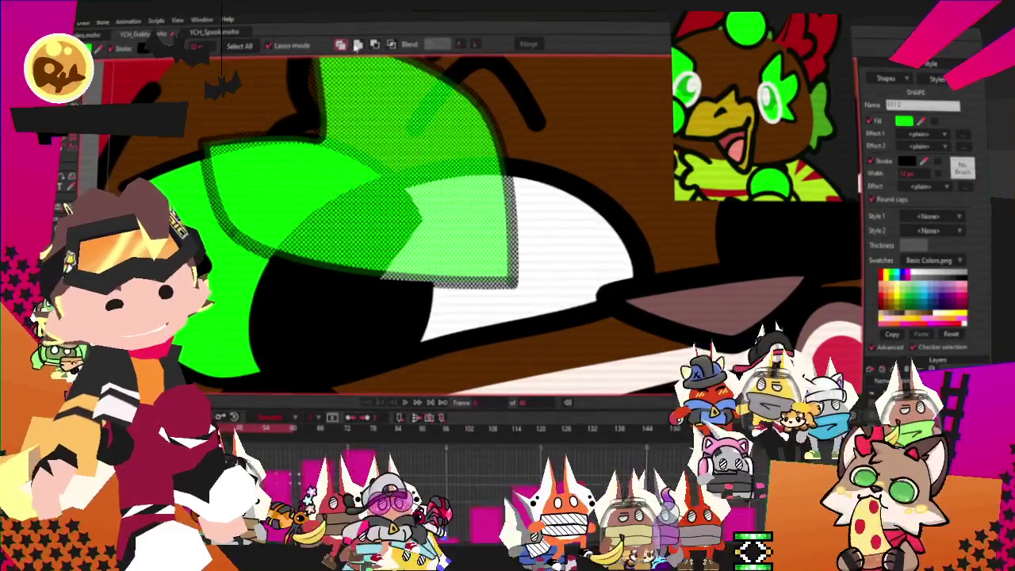
pyautogui.scroll(-2, 267, 163)
pyautogui.scroll(-2, 267, 163)
pyautogui.scroll(-3, 238, 174)
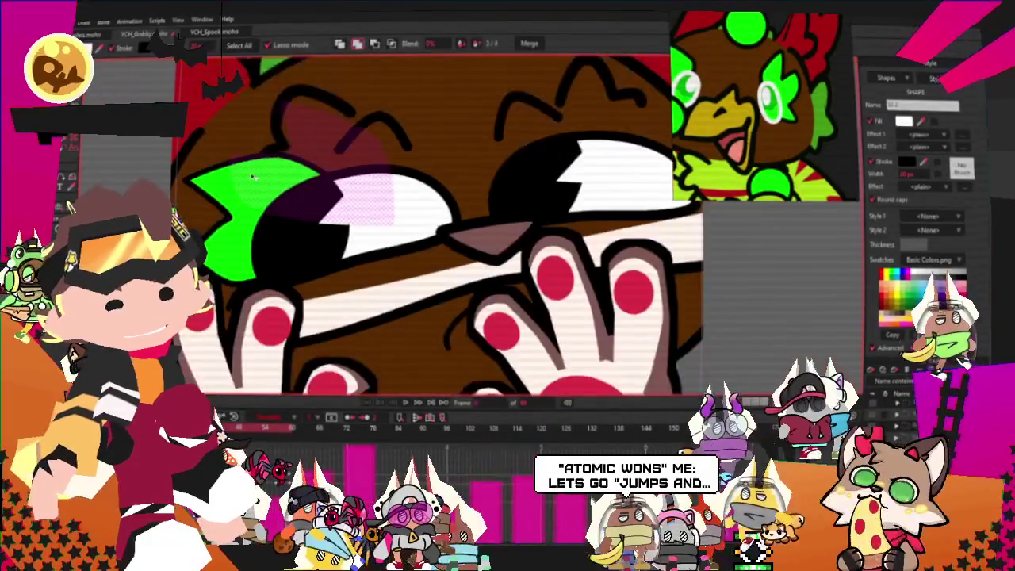
pyautogui.hotkey('ctrl', 'shift', 'a')
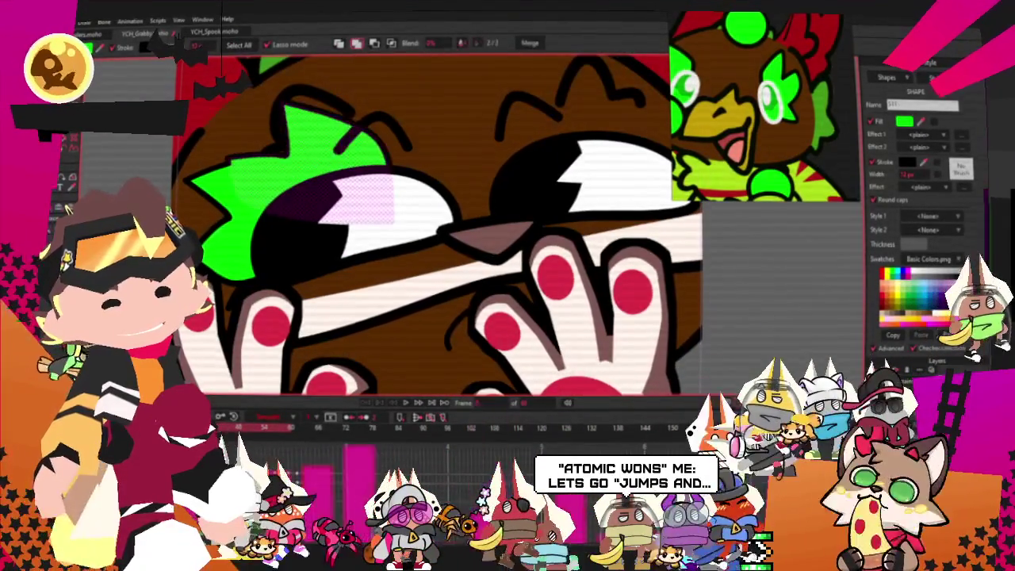
pyautogui.scroll(2, 312, 169)
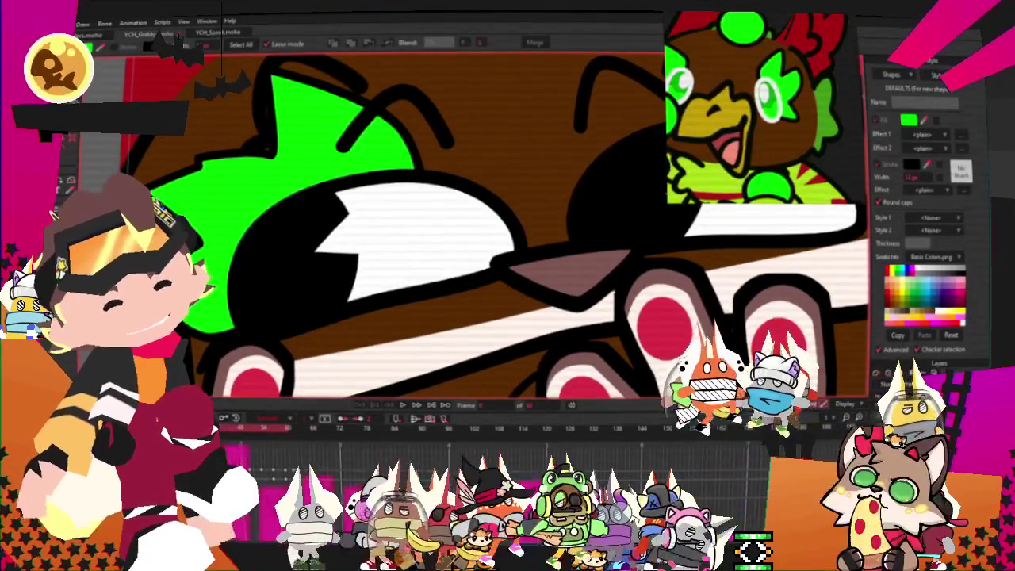
# - Reshape the top outline of the green spiky eyelid with Transform Points
pyautogui.press('t')
pyautogui.scroll(2, 194, 159)
pyautogui.scroll(2, 195, 159)
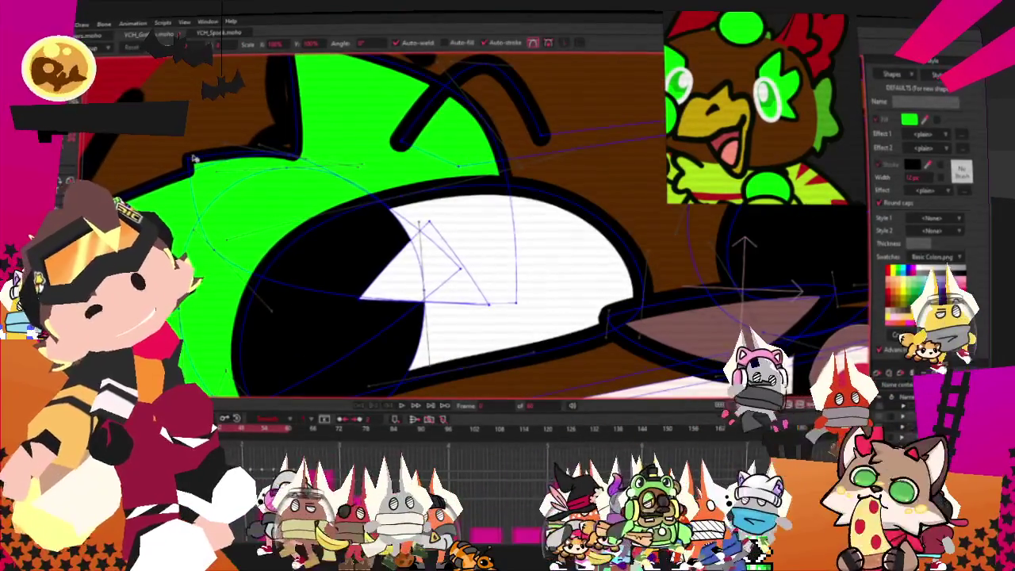
pyautogui.scroll(-2, 192, 159)
pyautogui.scroll(2, 195, 313)
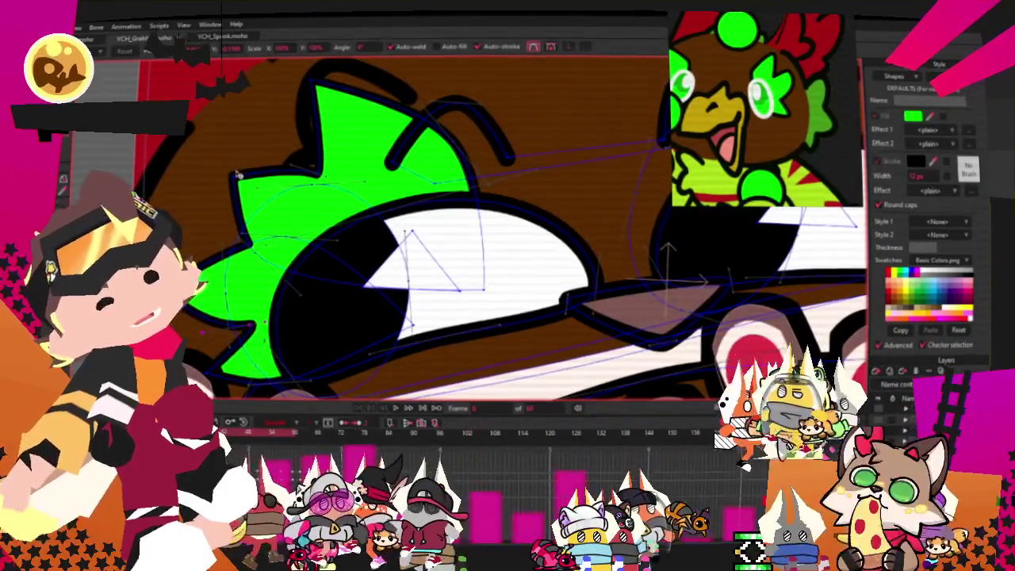
pyautogui.moveTo(361, 137); pyautogui.dragTo(458, 165)
pyautogui.scroll(-3, 458, 163)
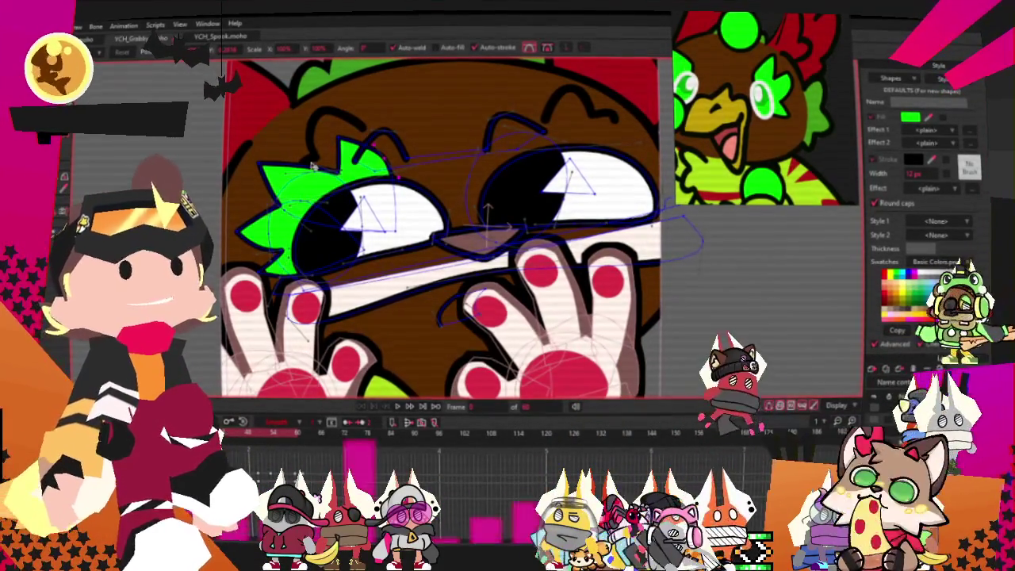
pyautogui.scroll(2, 412, 233)
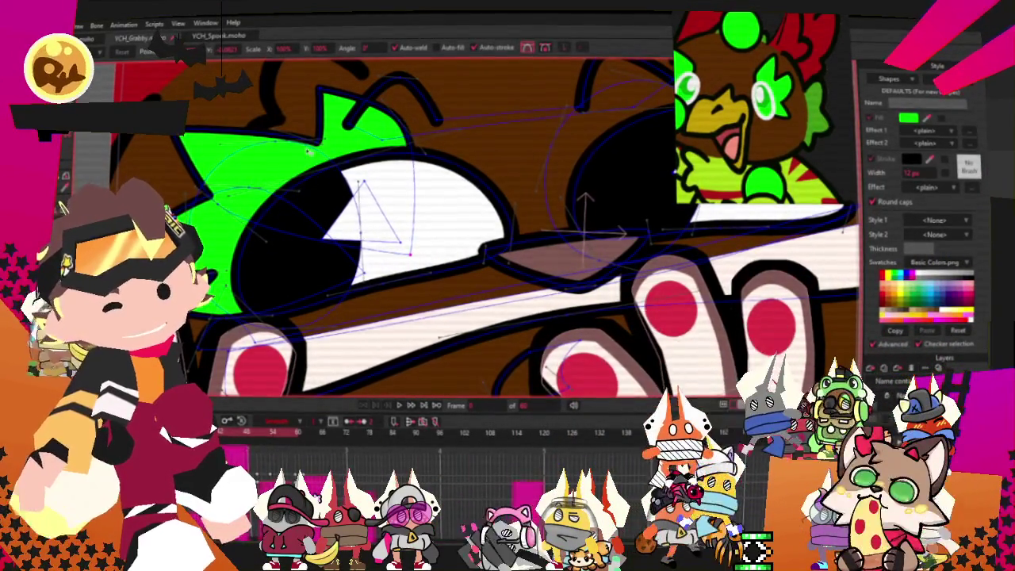
# - Move the right eye's green eyelid into place, then select the shape to check it and deselect
pyautogui.hotkey('ctrl', 'a')
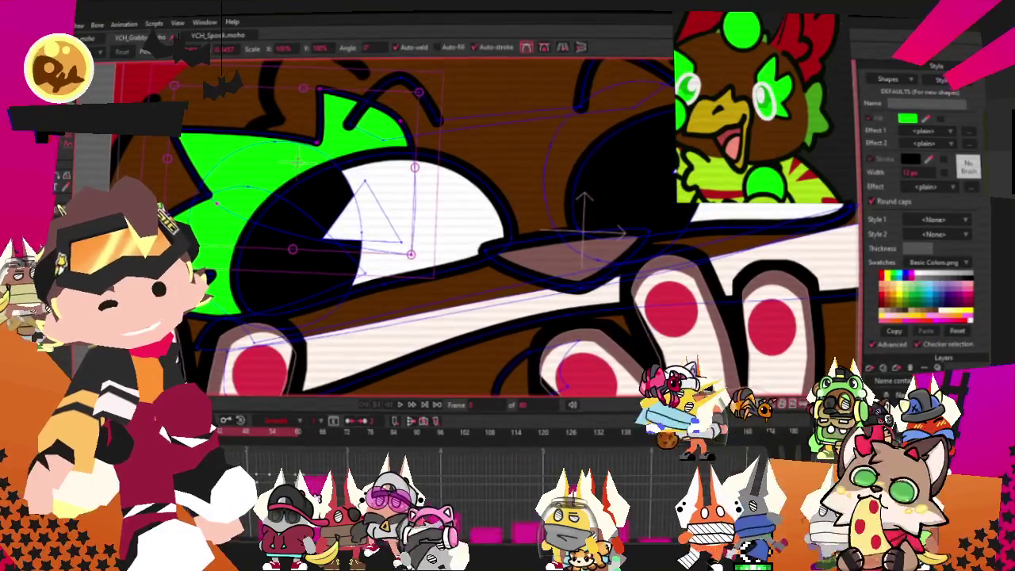
pyautogui.scroll(-3, 480, 114)
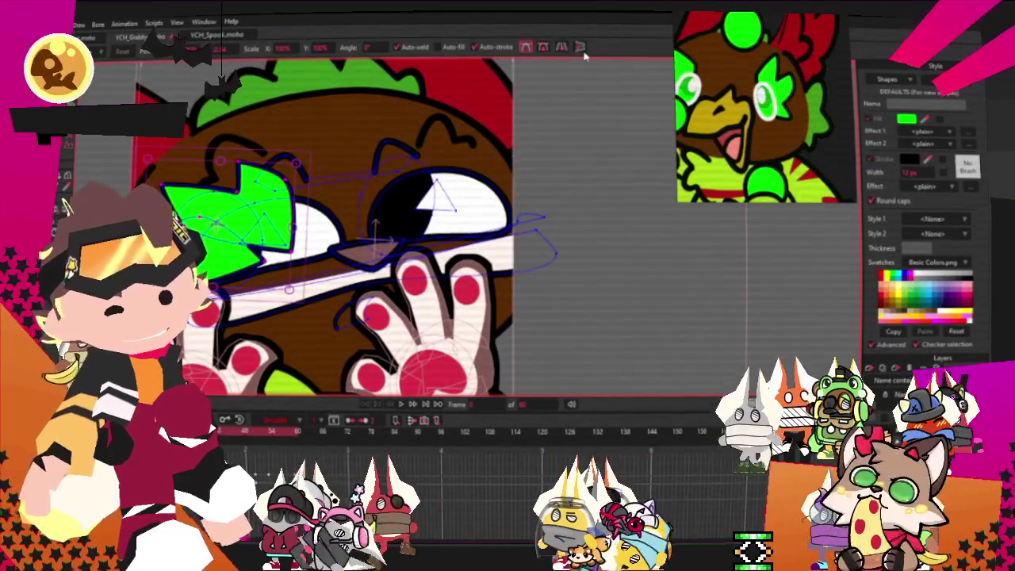
pyautogui.scroll(2, 587, 159)
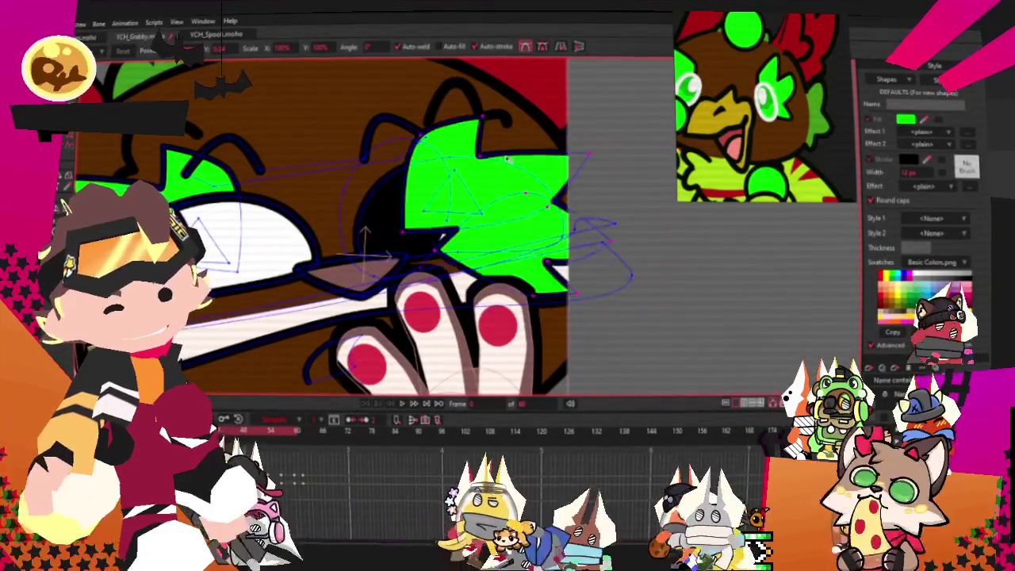
pyautogui.moveTo(589, 158); pyautogui.dragTo(577, 216)
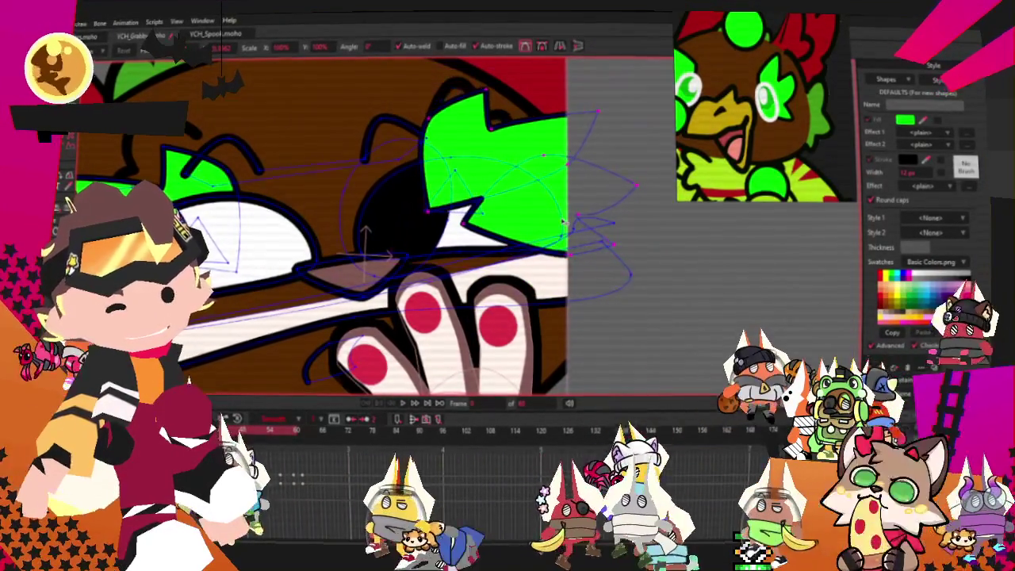
pyautogui.press('g')
pyautogui.click(523, 151)
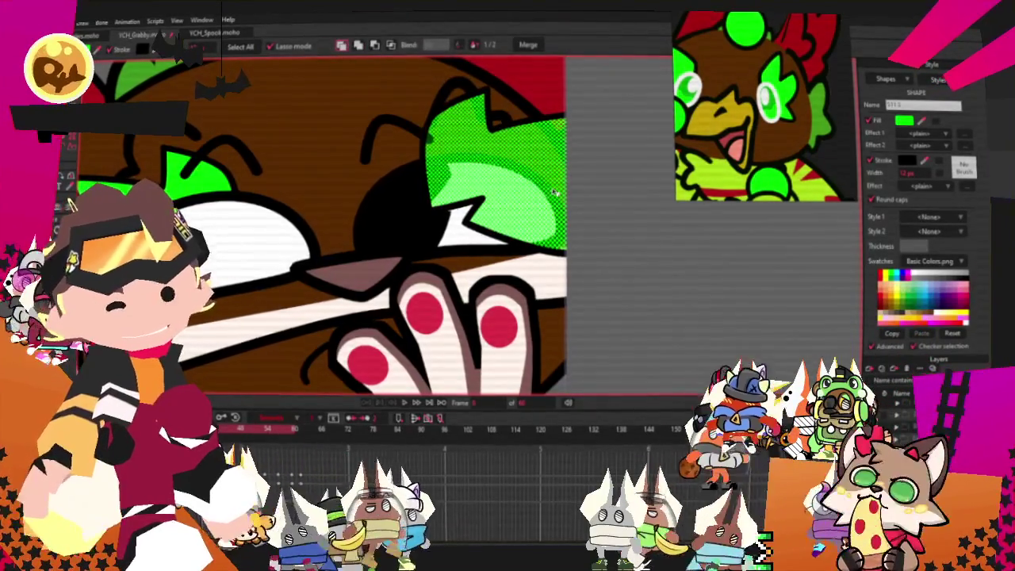
pyautogui.click(658, 209)
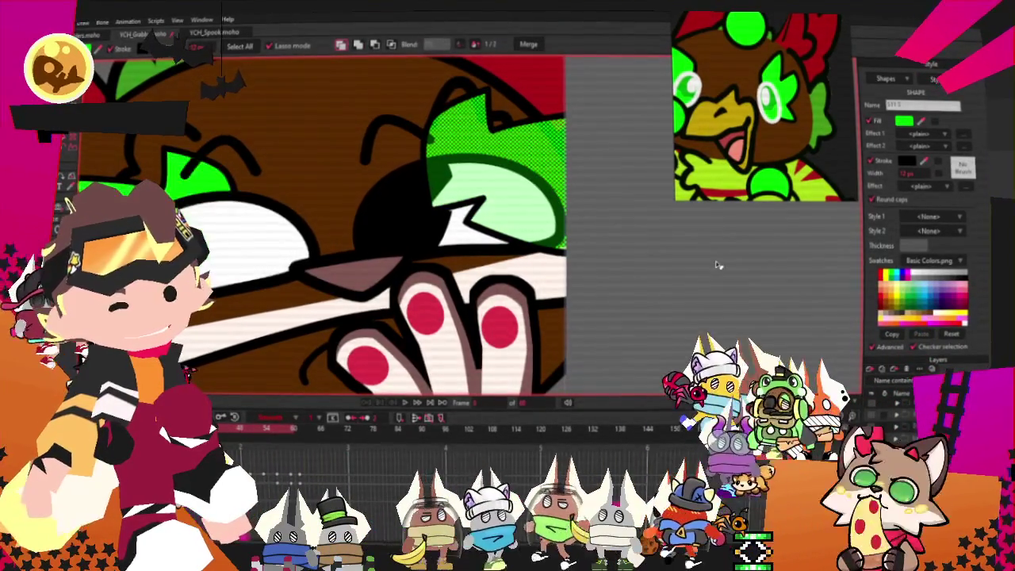
pyautogui.scroll(-2, 550, 261)
pyautogui.scroll(-1, 549, 262)
pyautogui.scroll(-1, 550, 262)
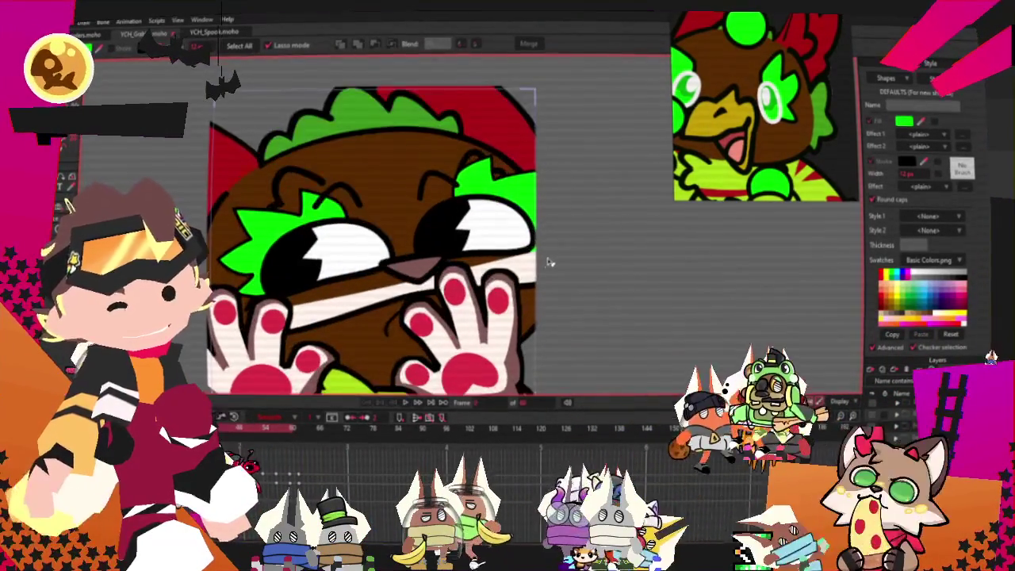
# - Select the nose shape and give it a yellow fill
pyautogui.click(519, 260)
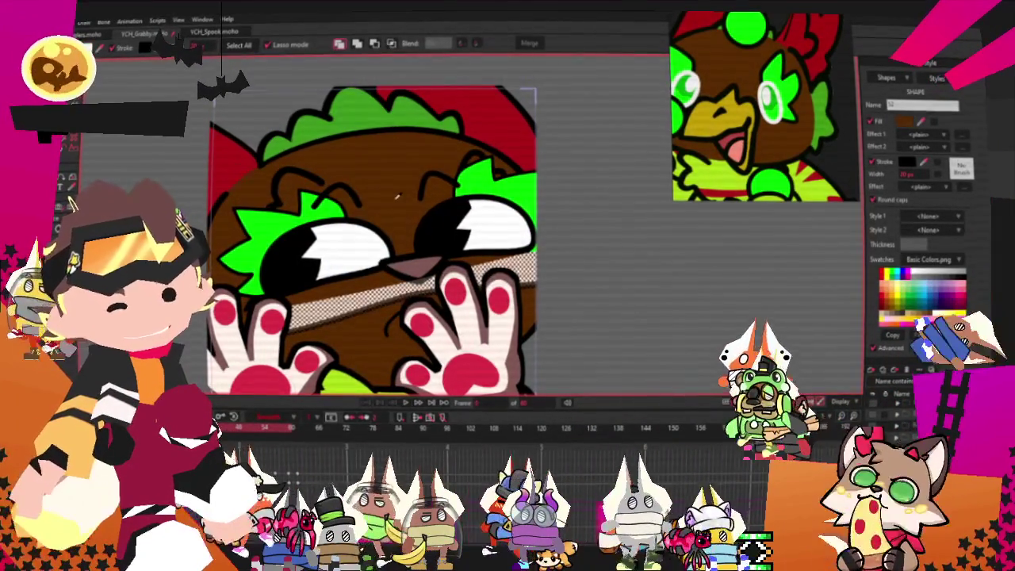
pyautogui.click(702, 307)
pyautogui.scroll(2, 465, 317)
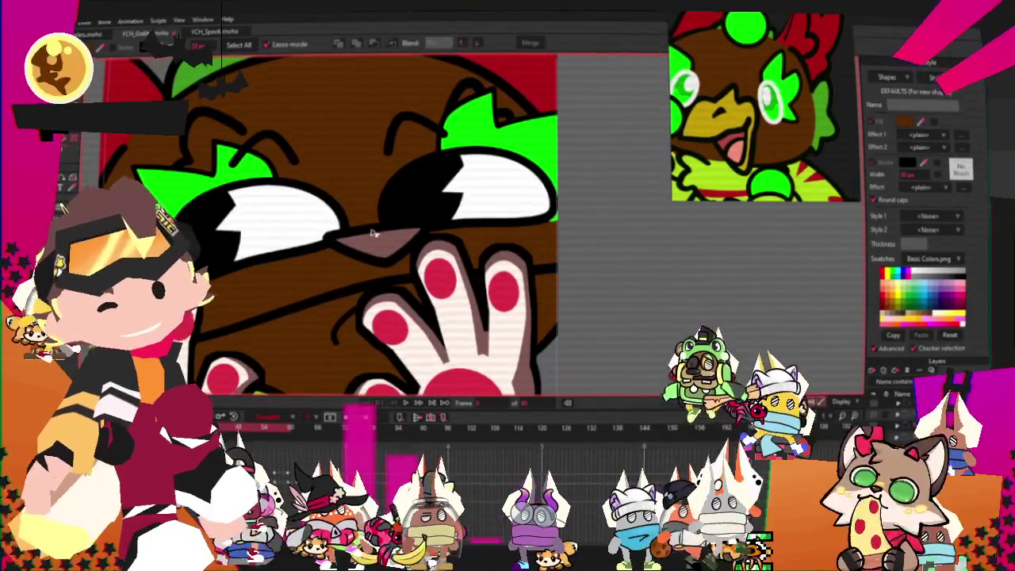
pyautogui.click(341, 237)
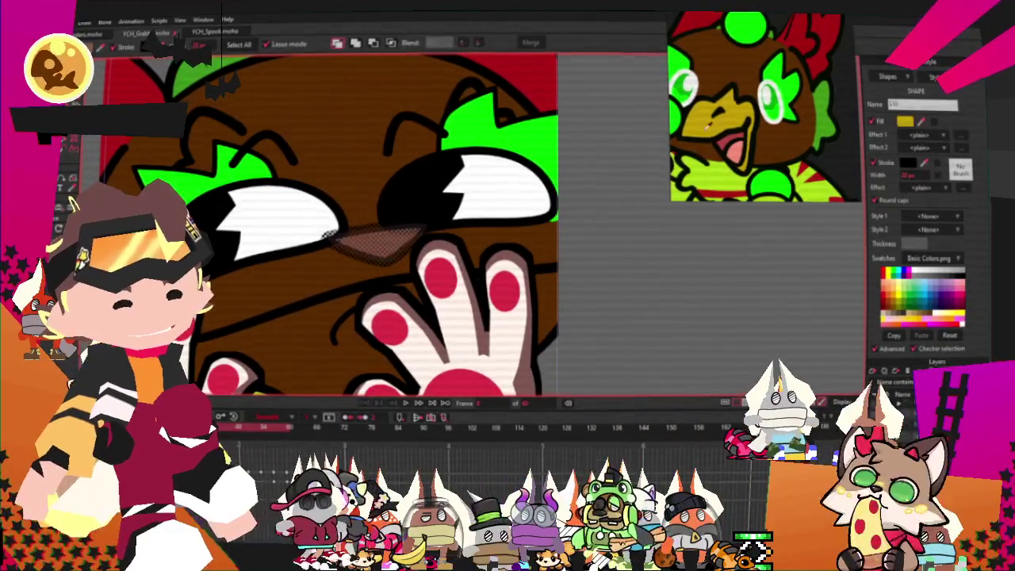
pyautogui.click(625, 310)
# - Stretch the yellow nose points into a large beak and stop the animation playback
pyautogui.press('t')
pyautogui.scroll(-3, 380, 143)
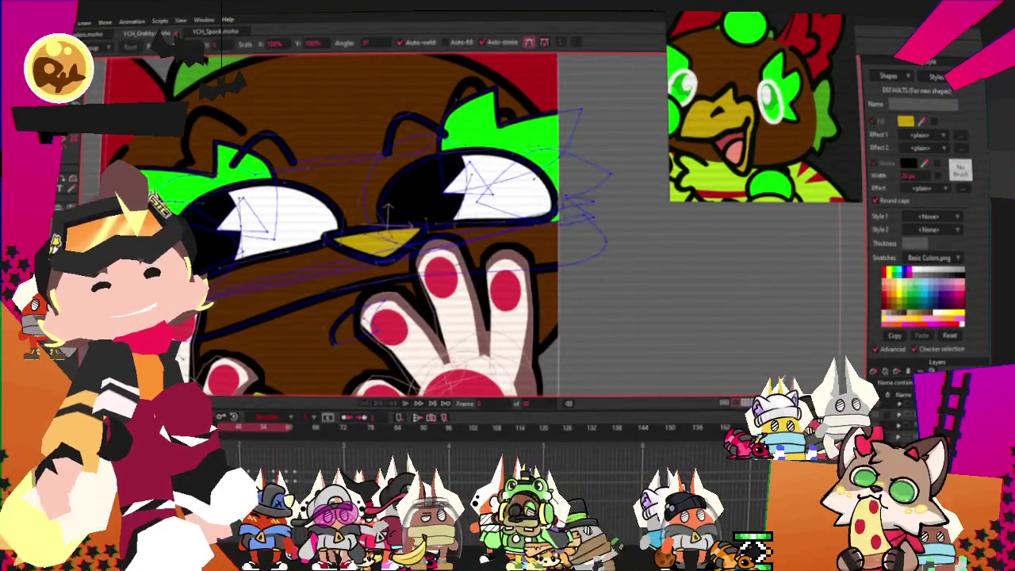
pyautogui.scroll(-1, 380, 142)
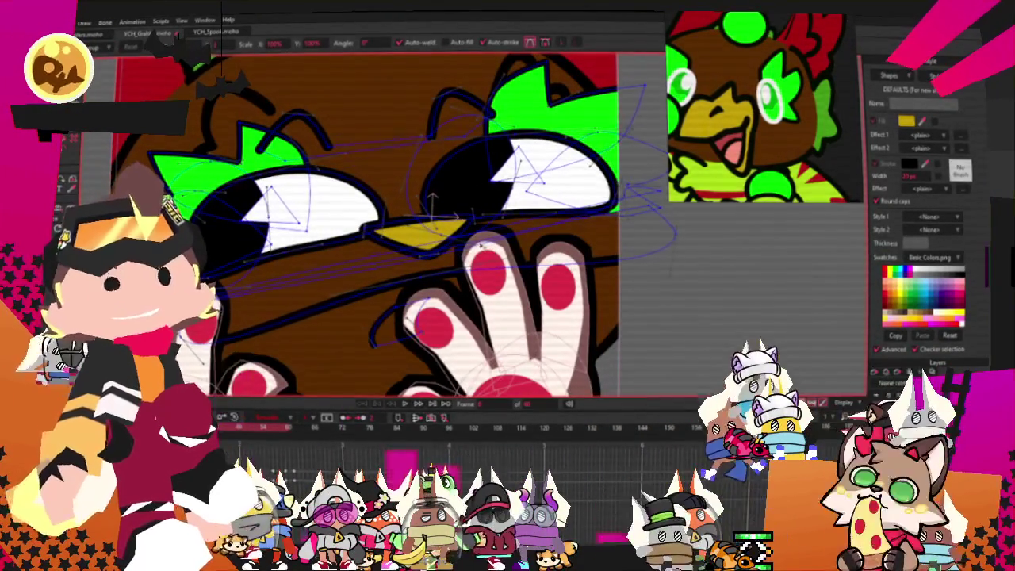
pyautogui.scroll(2, 482, 247)
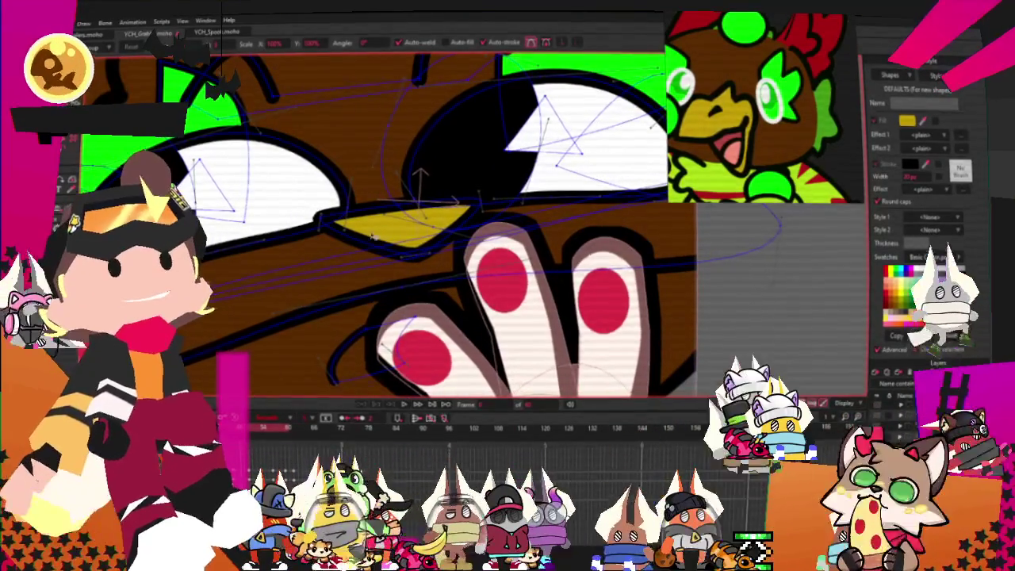
pyautogui.moveTo(421, 254); pyautogui.dragTo(323, 227)
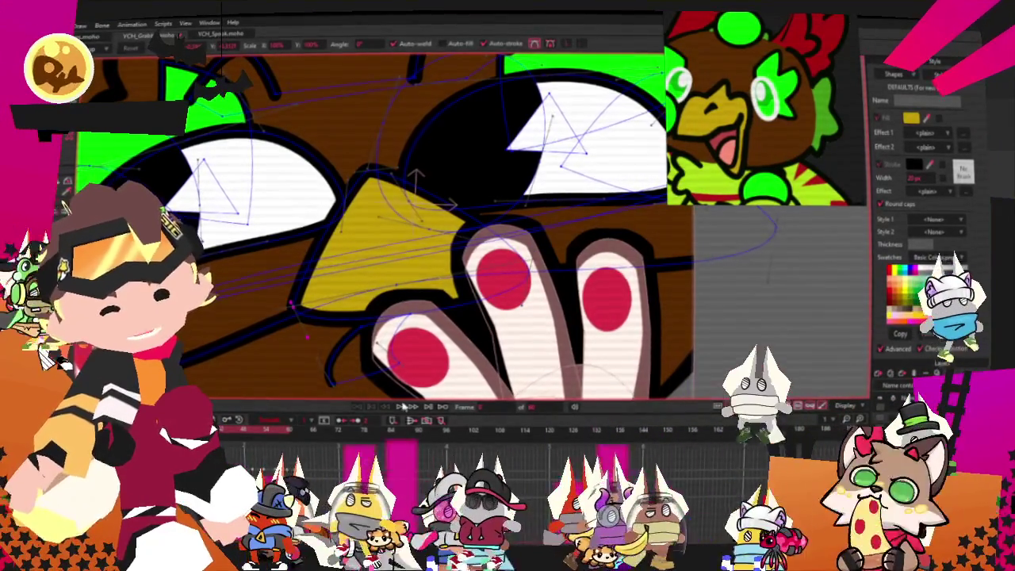
pyautogui.scroll(-3, 472, 301)
pyautogui.scroll(-2, 482, 250)
pyautogui.scroll(4, 481, 251)
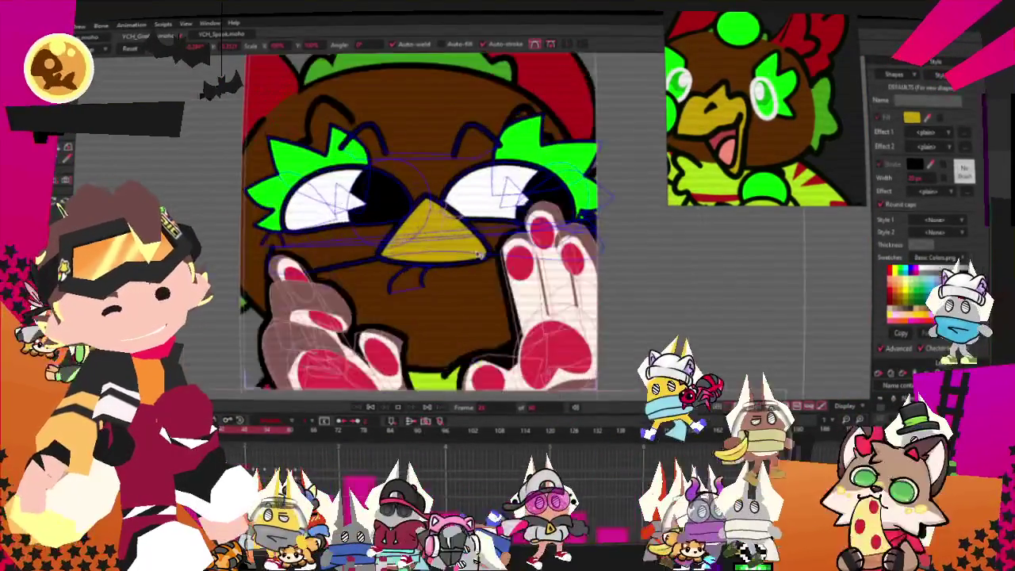
pyautogui.scroll(-2, 479, 253)
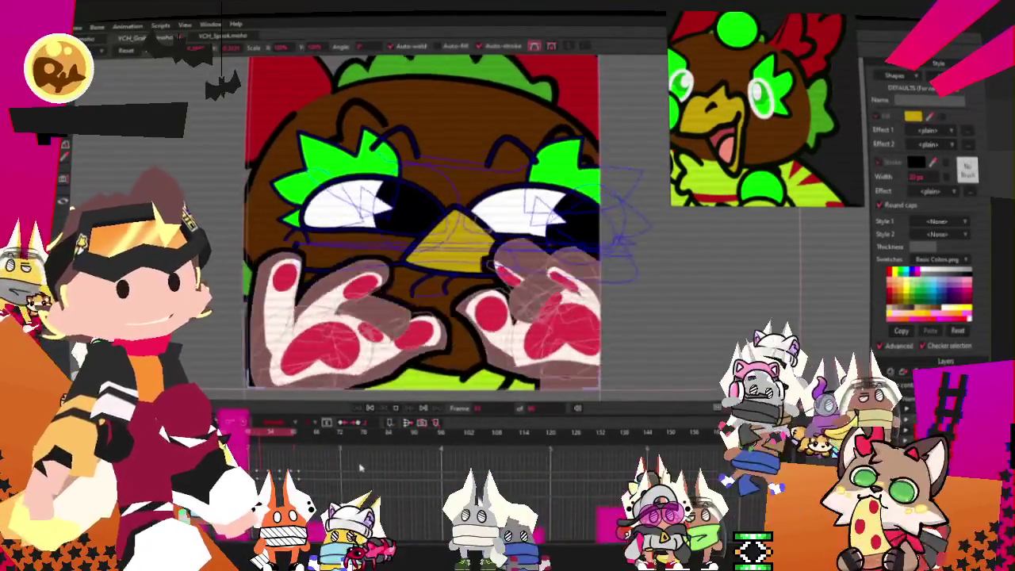
pyautogui.click(367, 412)
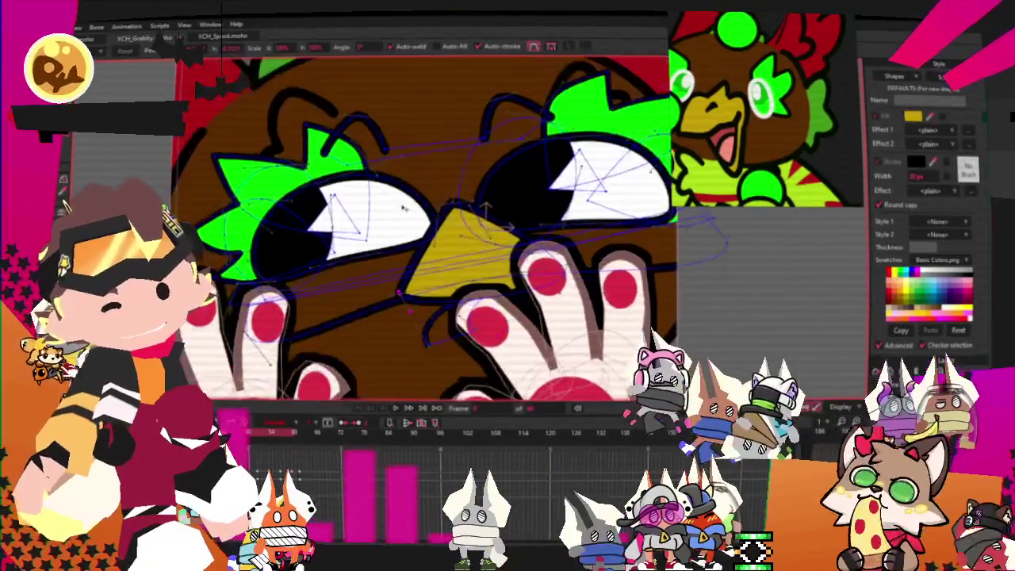
# - Fill the white eye shape with black using Select Shape
pyautogui.scroll(5, 400, 215)
pyautogui.press('g')
pyautogui.click(276, 223)
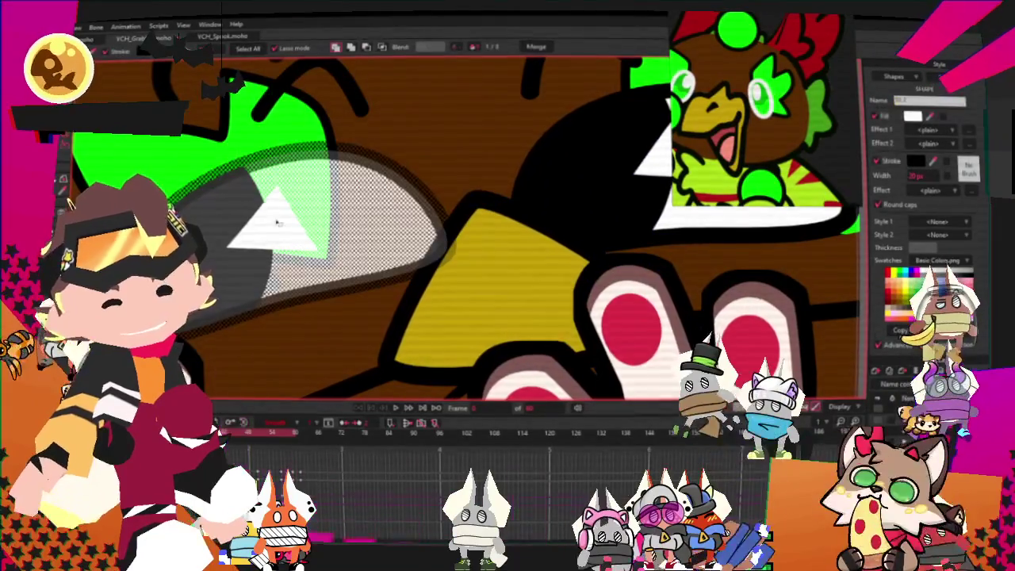
pyautogui.scroll(3, 446, 242)
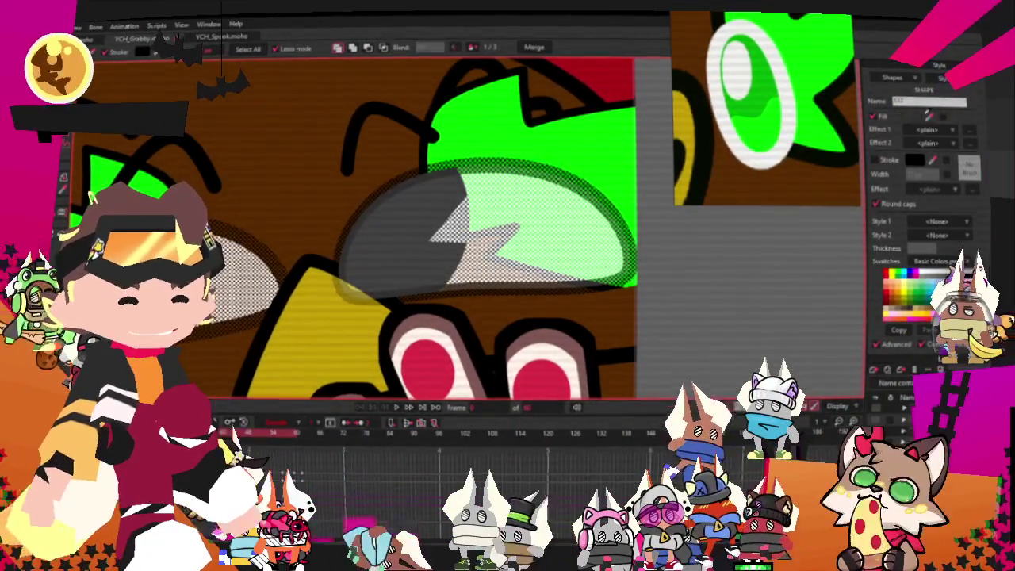
pyautogui.click(398, 256)
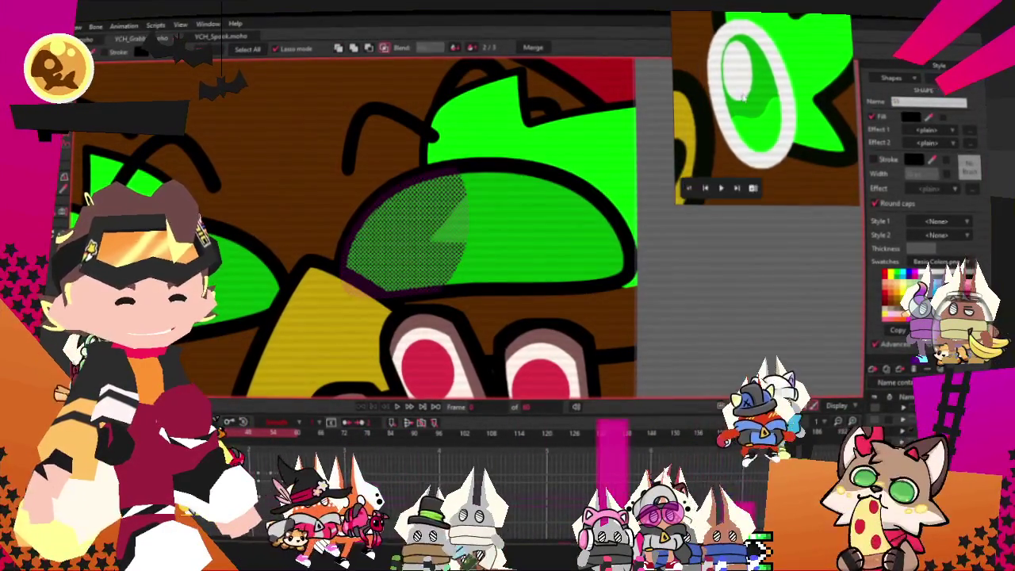
pyautogui.scroll(-2, 337, 225)
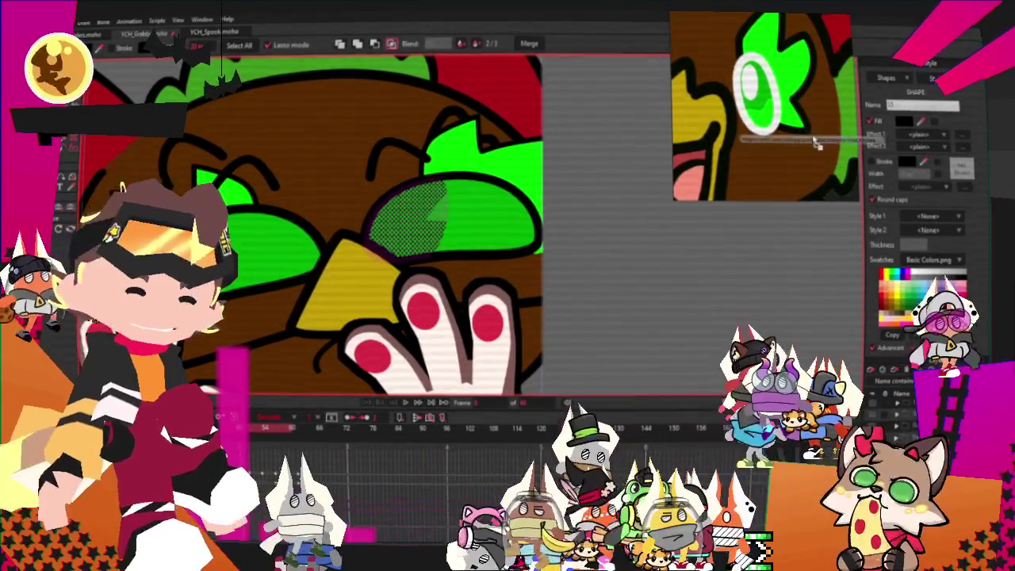
pyautogui.scroll(-3, 817, 143)
pyautogui.scroll(-2, 793, 151)
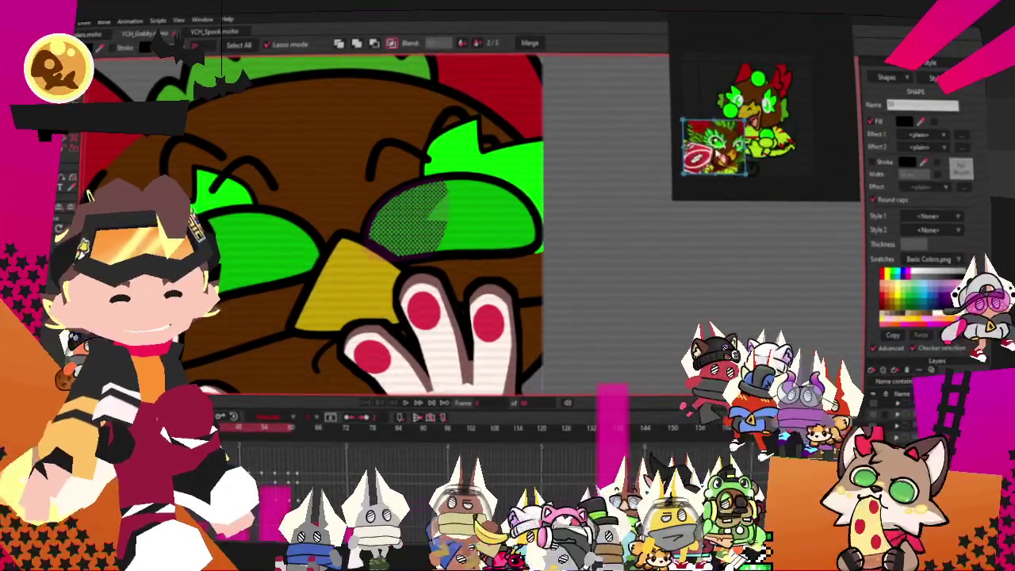
pyautogui.scroll(2, 750, 168)
pyautogui.scroll(2, 714, 159)
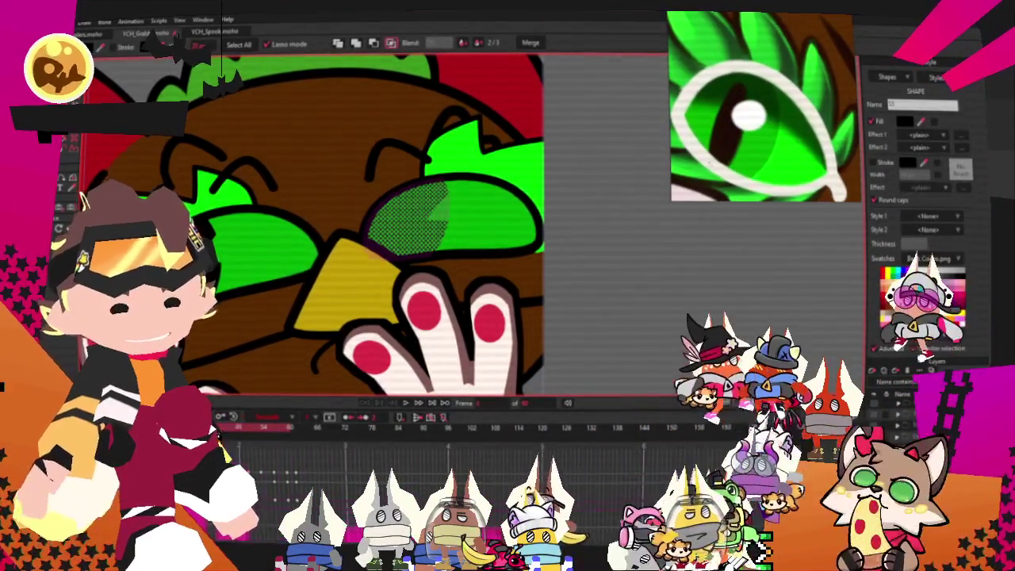
pyautogui.scroll(1, 472, 209)
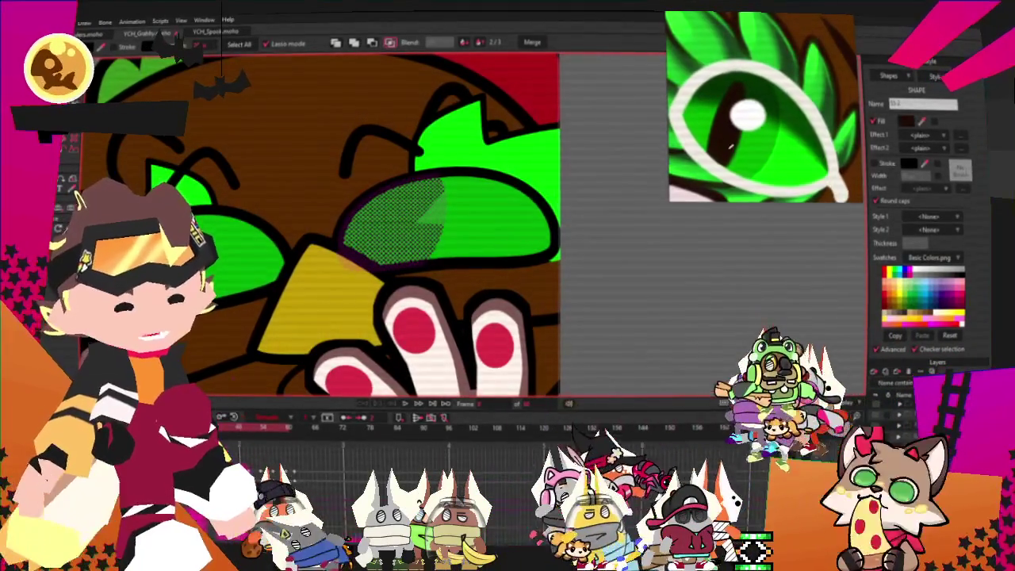
# - Select both green eye shapes to check their colour, then deselect them
pyautogui.click(520, 262)
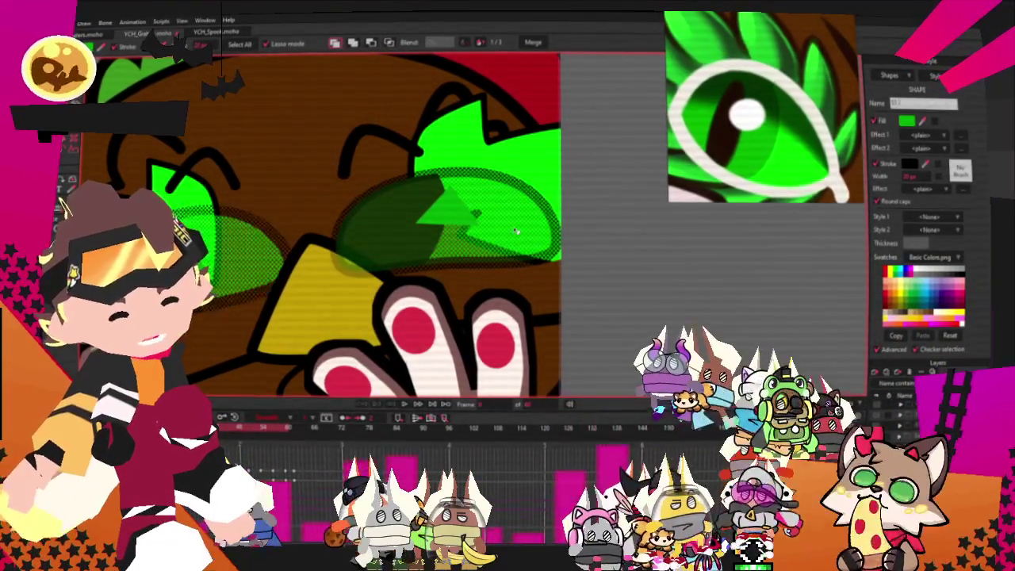
pyautogui.scroll(-2, 484, 213)
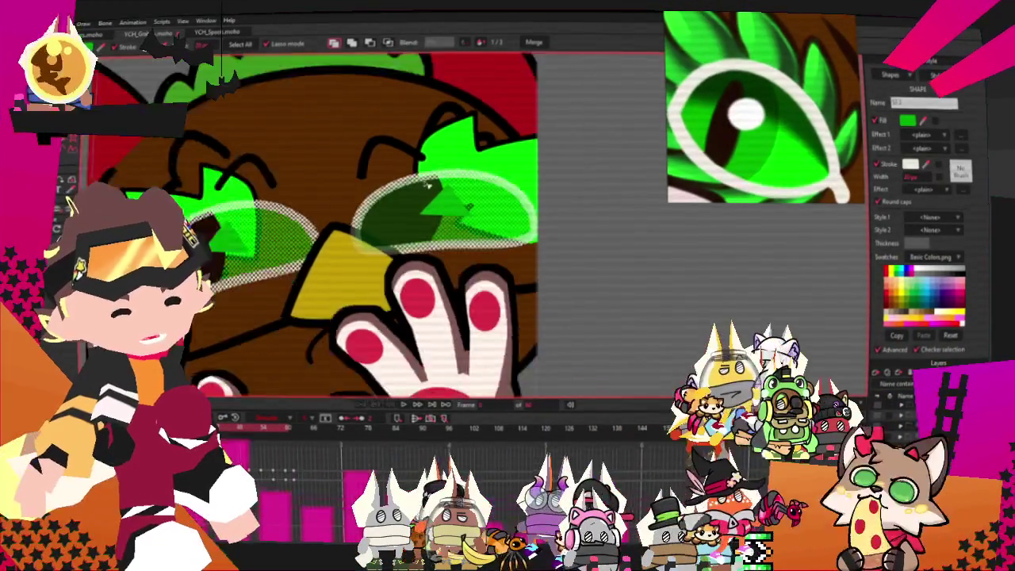
pyautogui.scroll(-2, 520, 218)
pyautogui.scroll(2, 515, 215)
pyautogui.scroll(2, 496, 209)
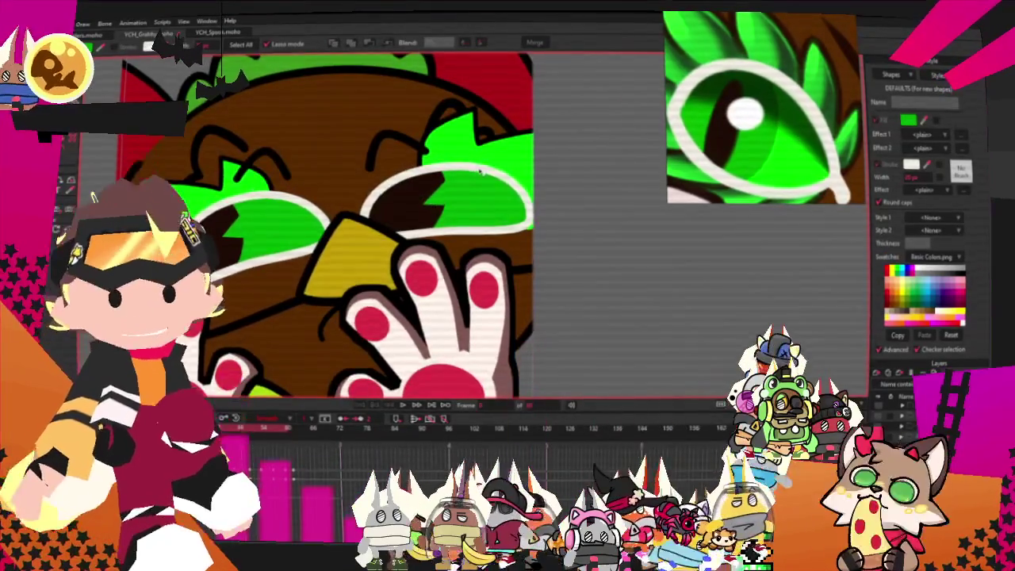
pyautogui.click(538, 184)
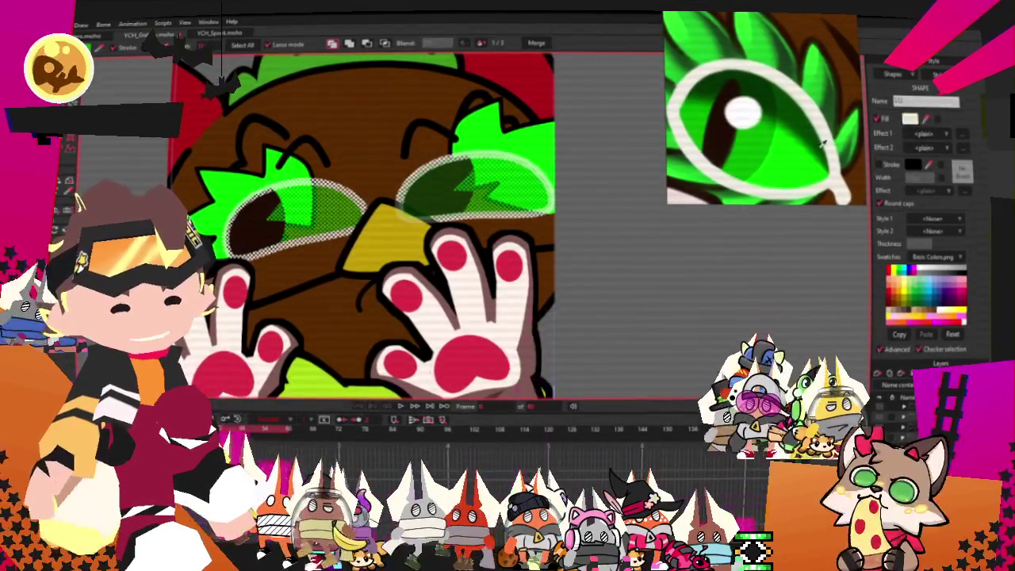
pyautogui.click(446, 230)
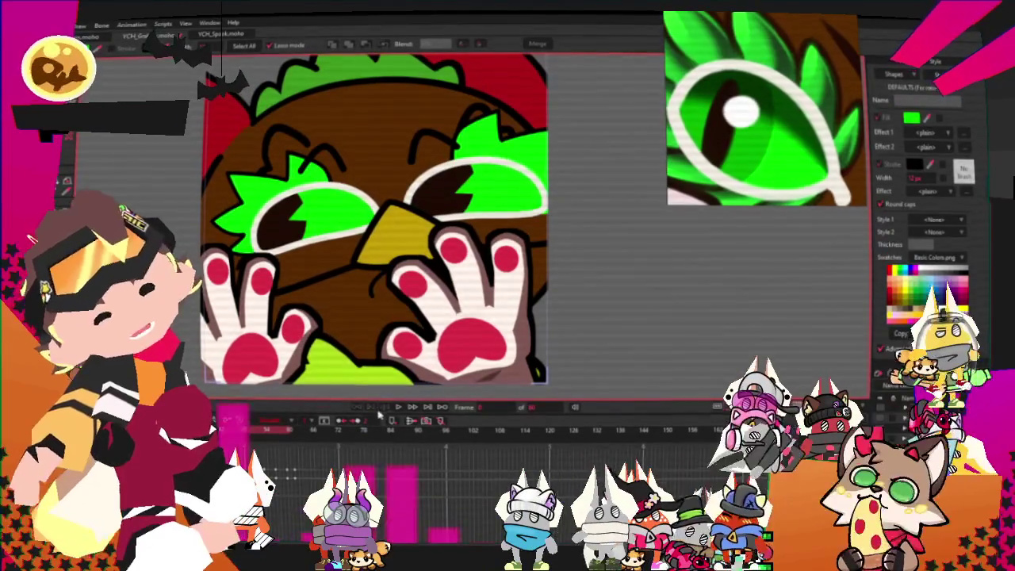
pyautogui.scroll(-3, 468, 249)
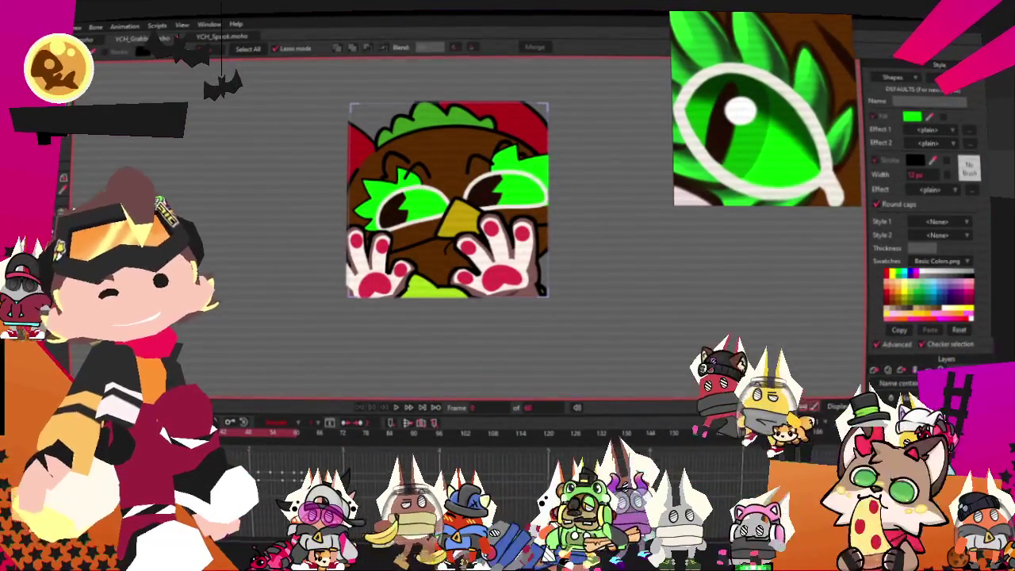
# - Draw a new path segment down beside the fingers with Add Point
pyautogui.press('t')
pyautogui.scroll(2, 418, 205)
pyautogui.scroll(3, 418, 205)
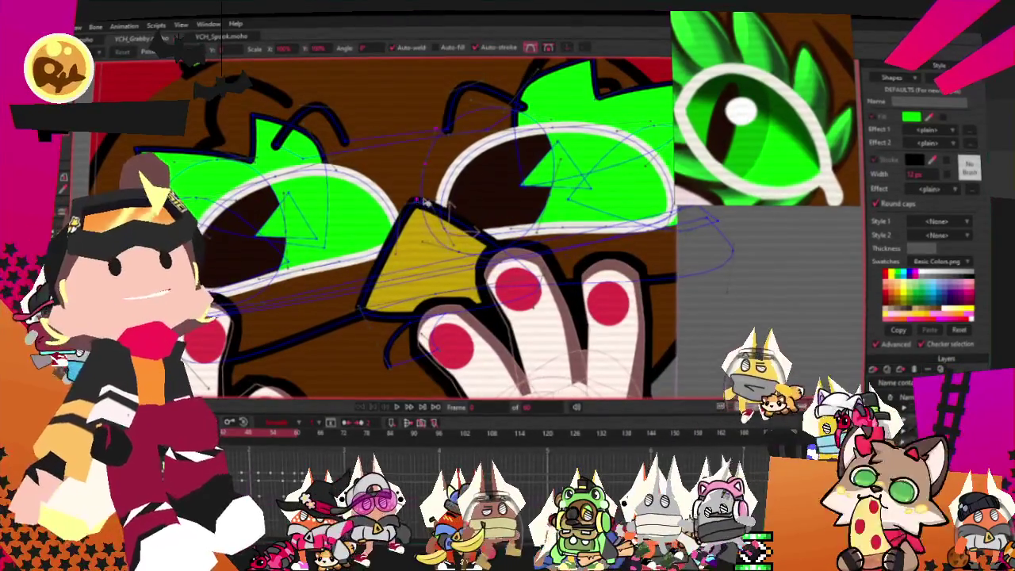
pyautogui.scroll(3, 445, 203)
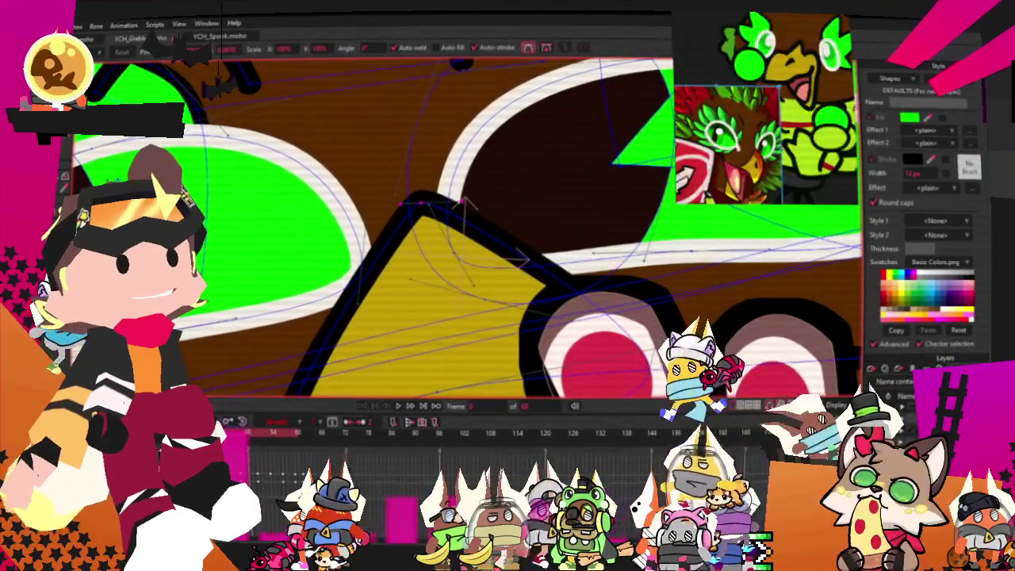
pyautogui.scroll(2, 401, 122)
pyautogui.scroll(-3, 401, 121)
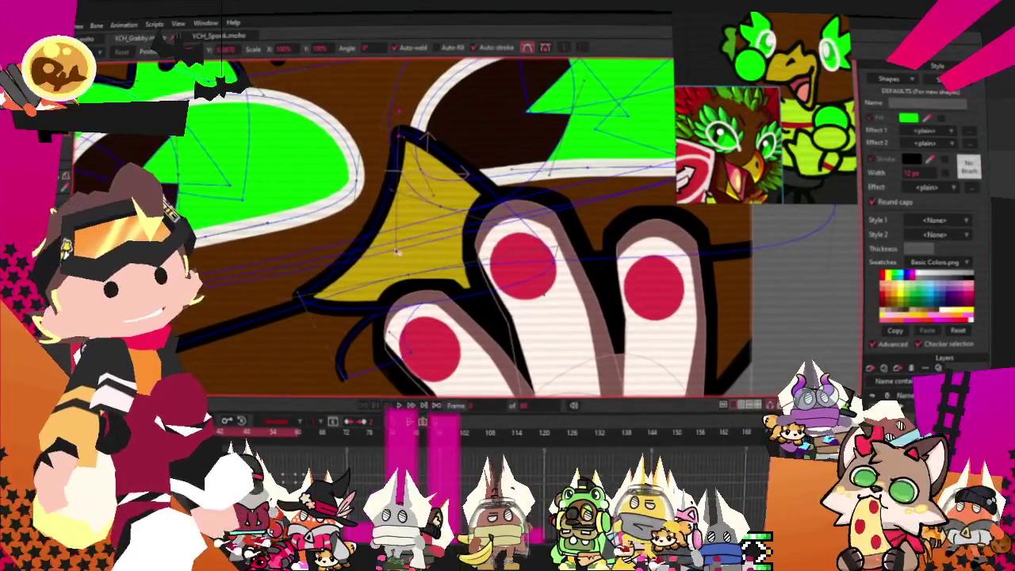
pyautogui.scroll(2, 295, 305)
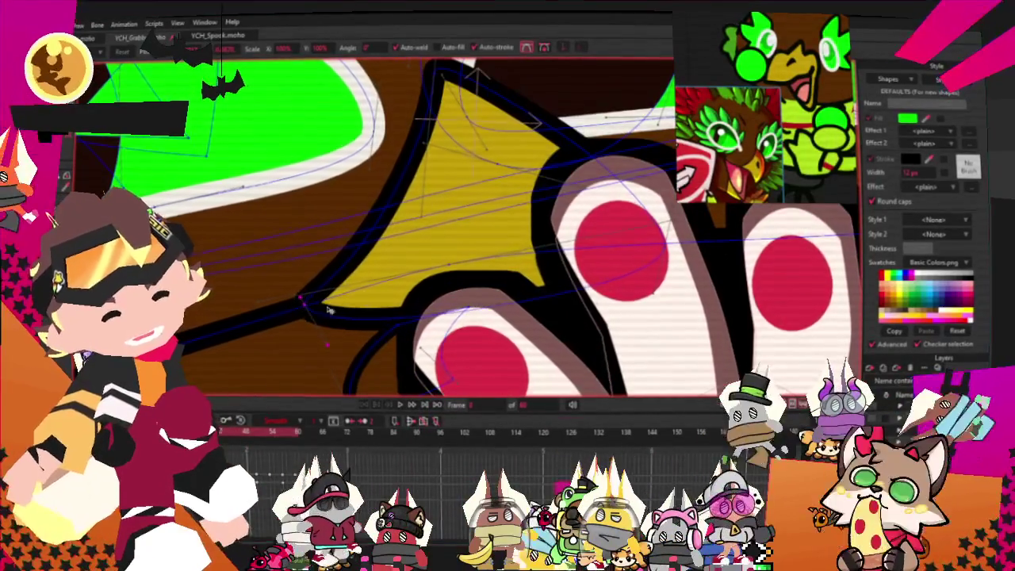
pyautogui.press('a')
pyautogui.moveTo(654, 204); pyautogui.dragTo(641, 319)
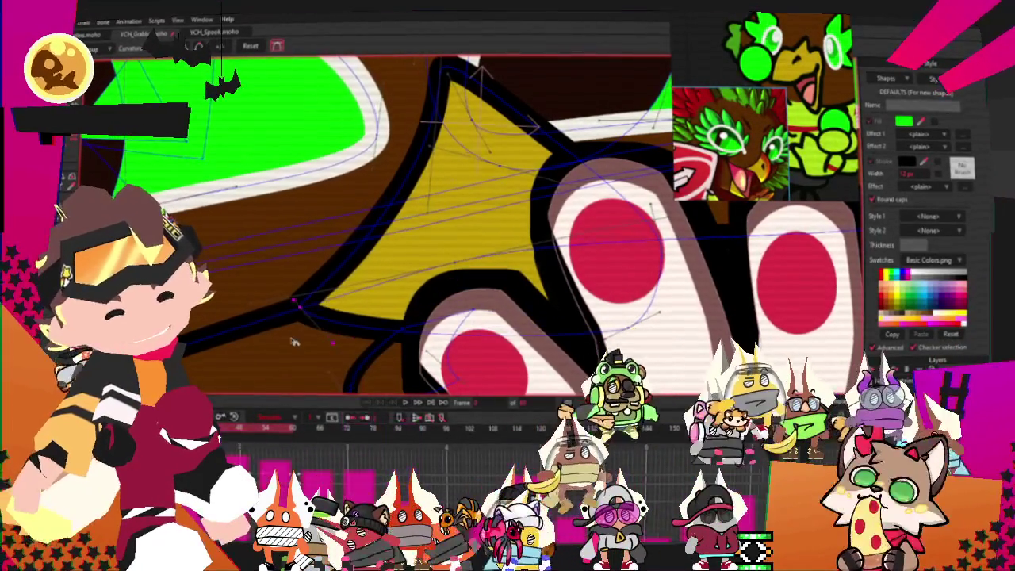
# - Select the points along the new curve
pyautogui.scroll(-2, 412, 272)
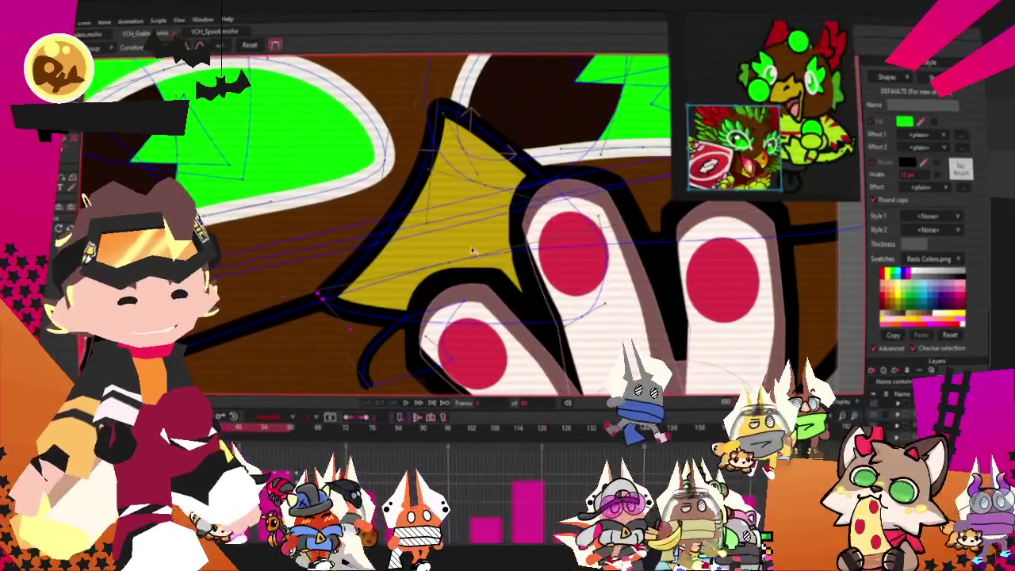
pyautogui.scroll(-3, 373, 193)
pyautogui.scroll(5, 373, 193)
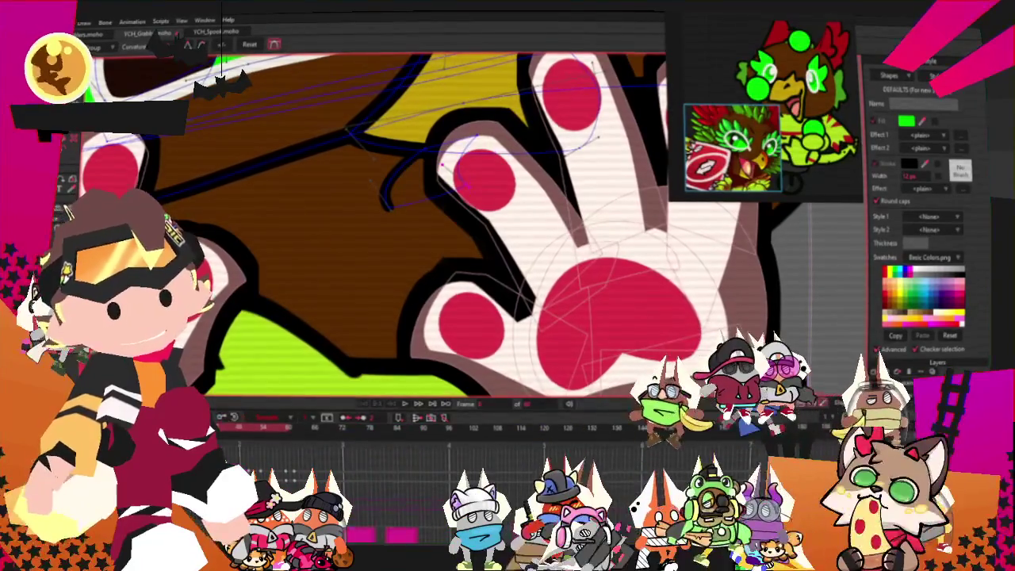
pyautogui.doubleClick(391, 160)
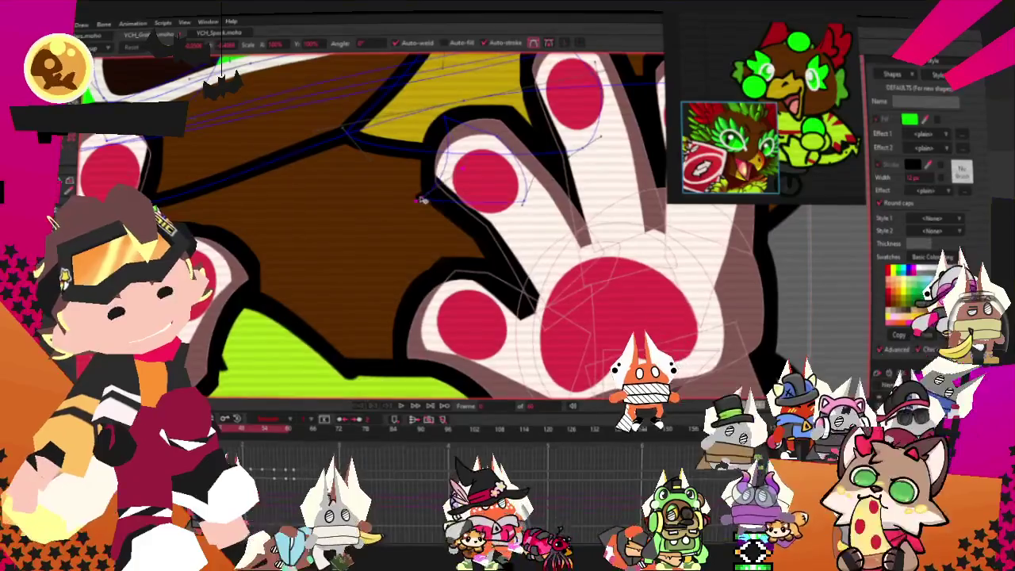
pyautogui.scroll(-2, 420, 200)
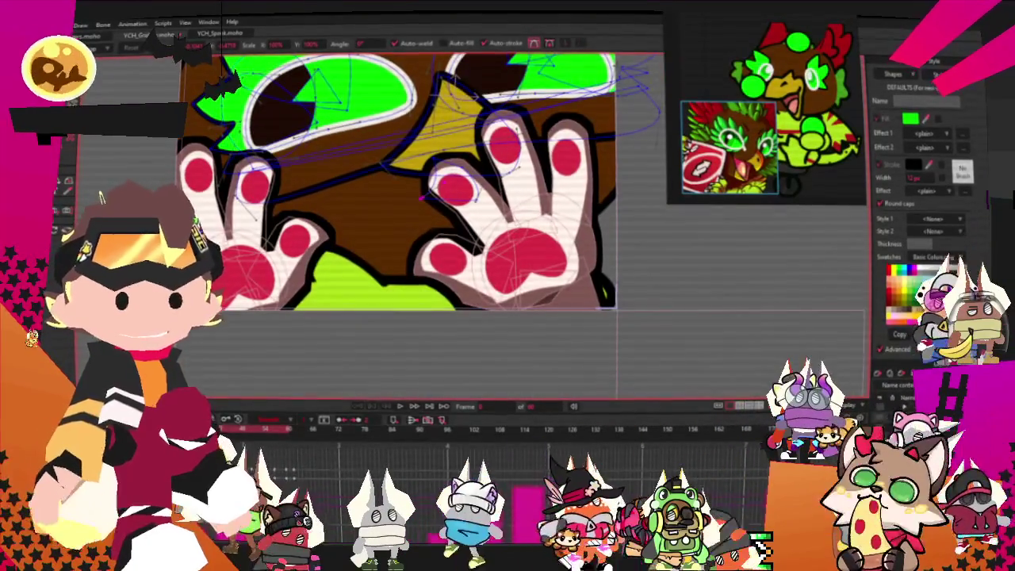
pyautogui.scroll(2, 445, 190)
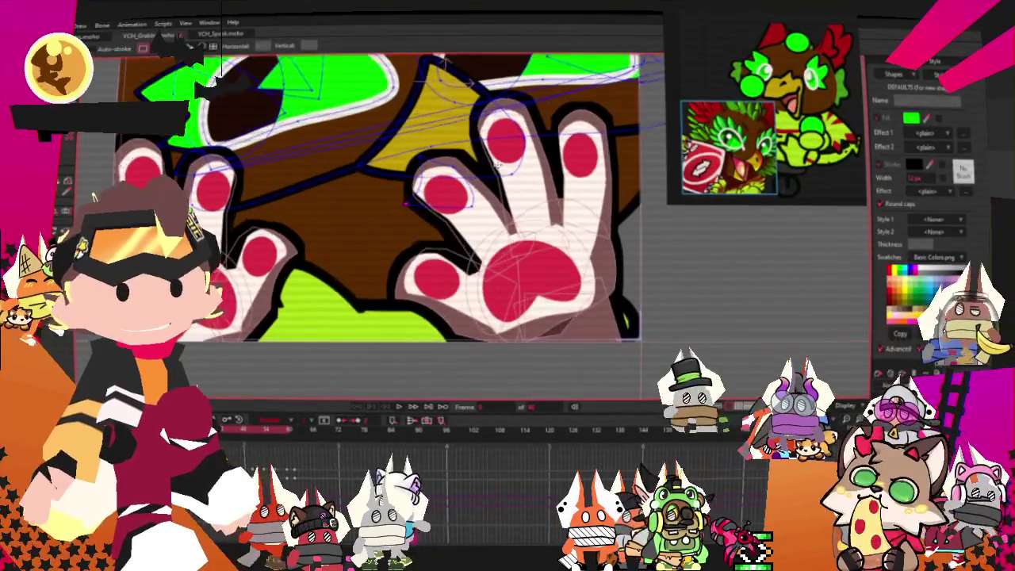
pyautogui.scroll(1, 495, 166)
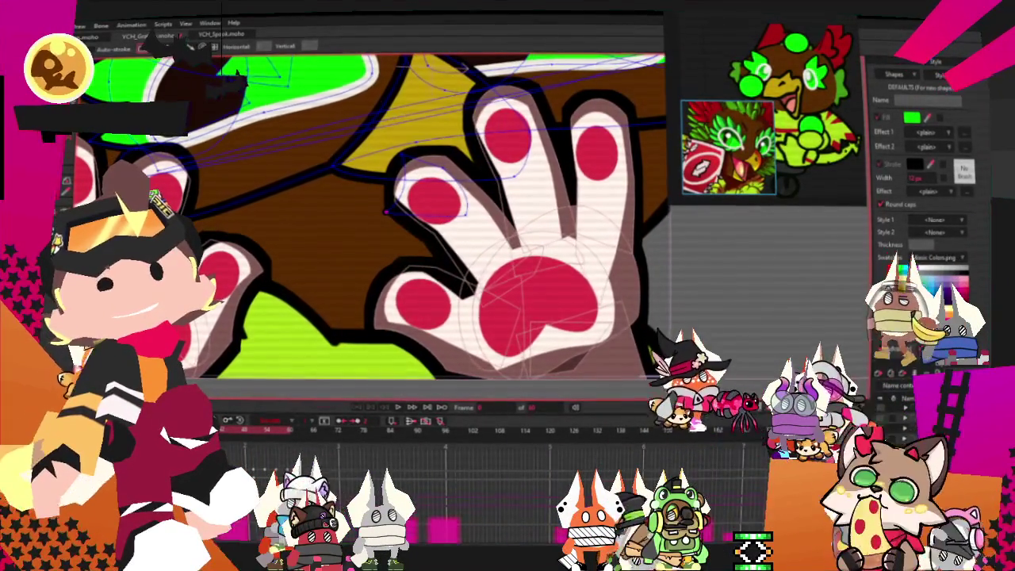
pyautogui.scroll(1, 357, 184)
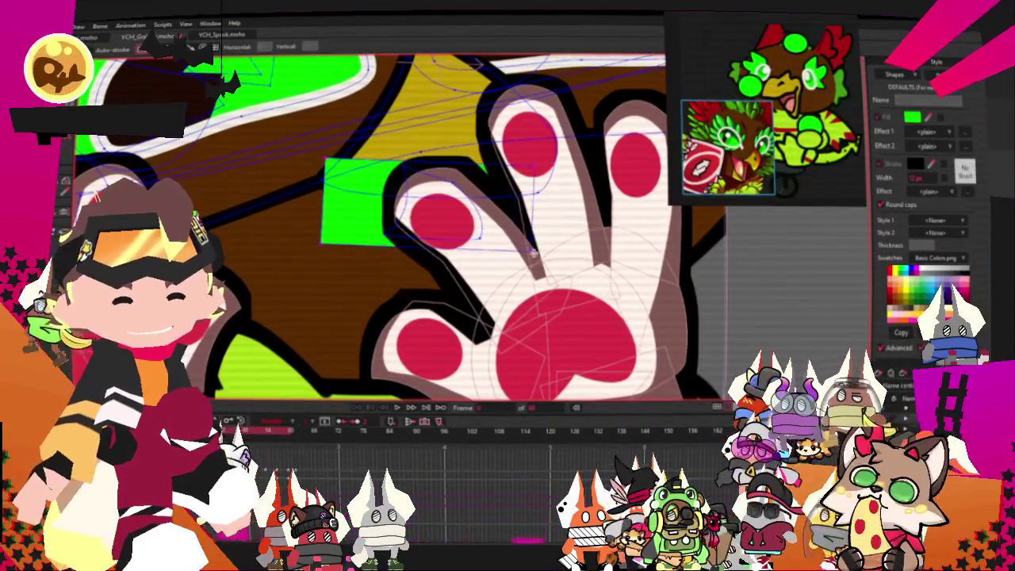
# - Fill the new rectangle with the beak's yellow and adjust its curve with the Curvature tool
pyautogui.press('q')
pyautogui.click(397, 190)
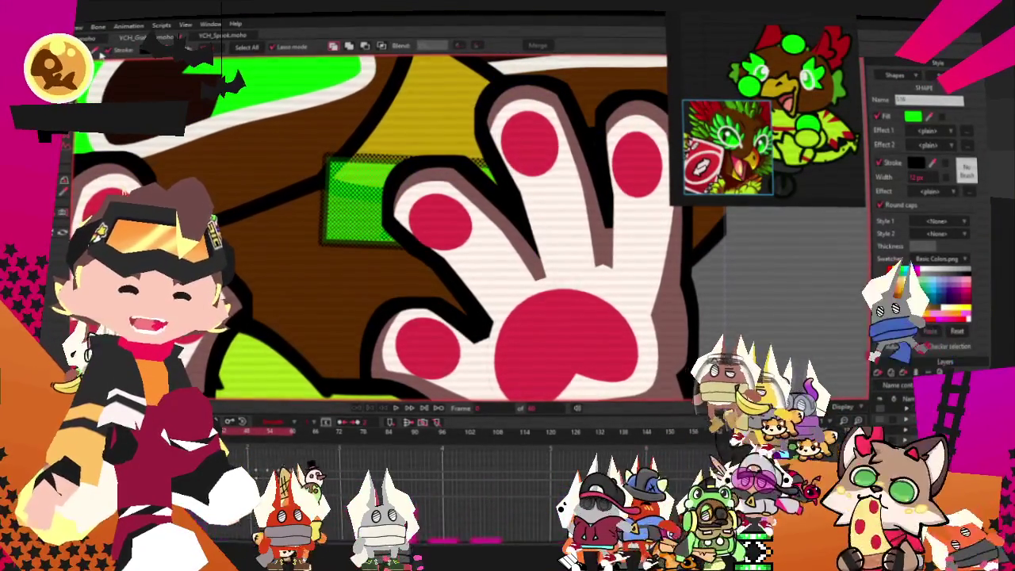
pyautogui.keyDown('alt'); pyautogui.click(429, 105); pyautogui.keyUp('alt')
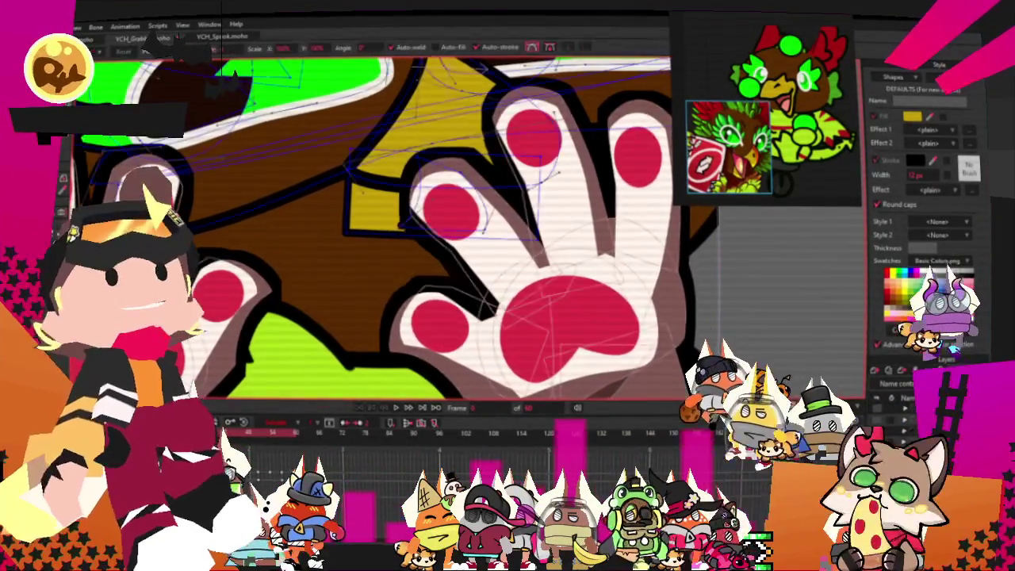
pyautogui.scroll(2, 361, 139)
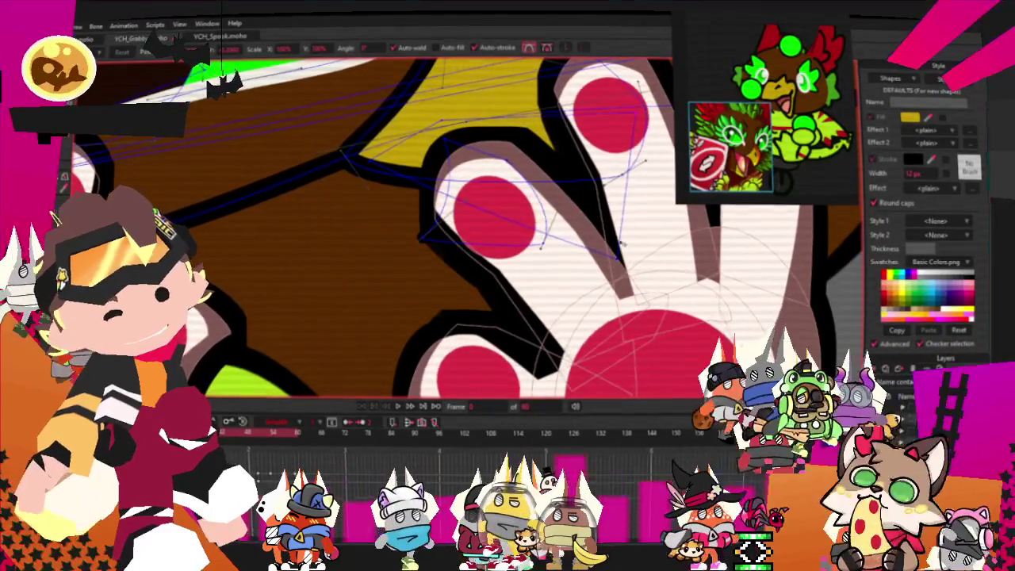
pyautogui.press('c')
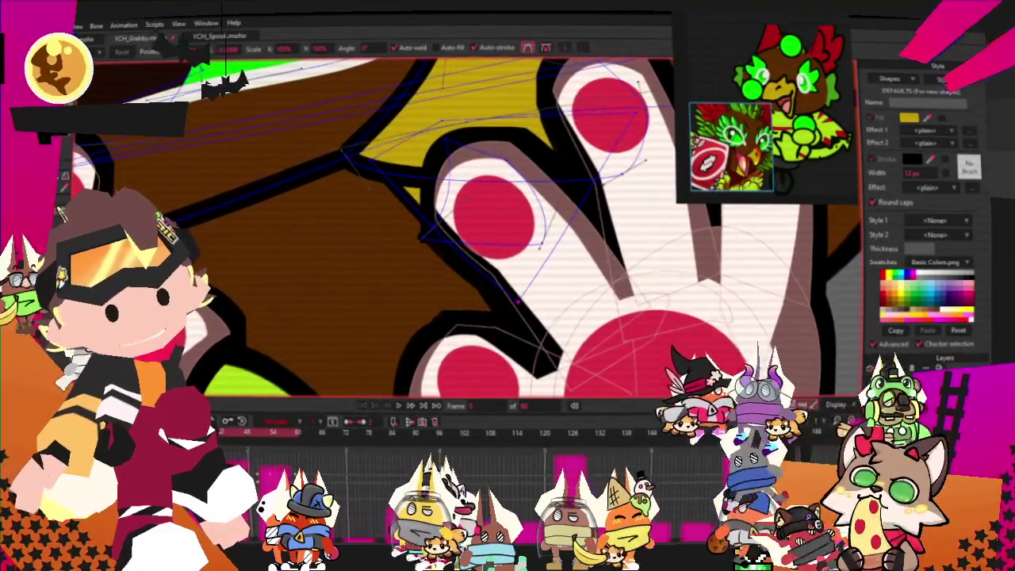
pyautogui.moveTo(396, 206); pyautogui.dragTo(420, 238)
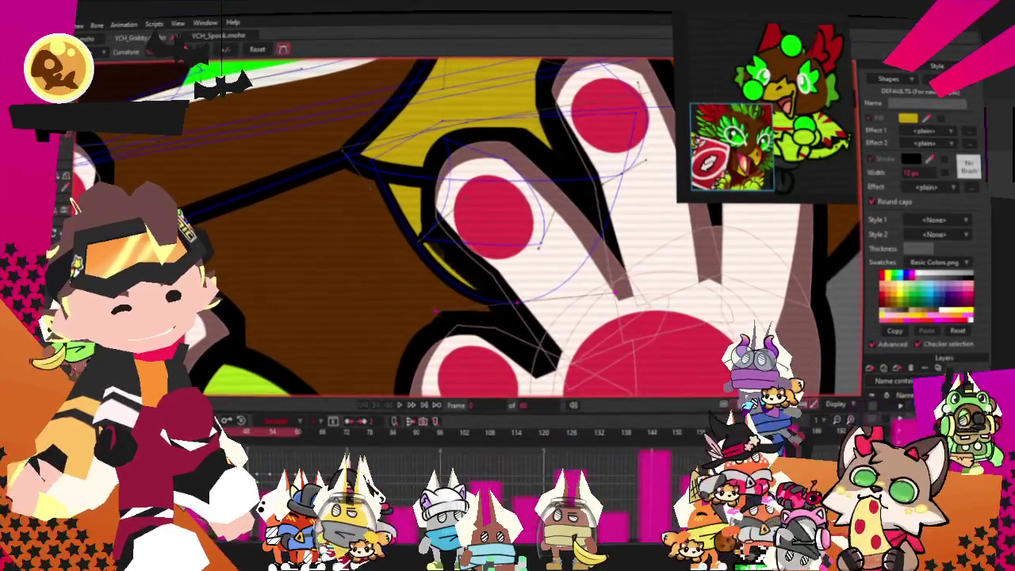
# - With Transform Points, select all the tongue points and nudge them one step right
pyautogui.scroll(-2, 420, 262)
pyautogui.scroll(-2, 421, 261)
pyautogui.scroll(-2, 420, 262)
pyautogui.scroll(-2, 420, 261)
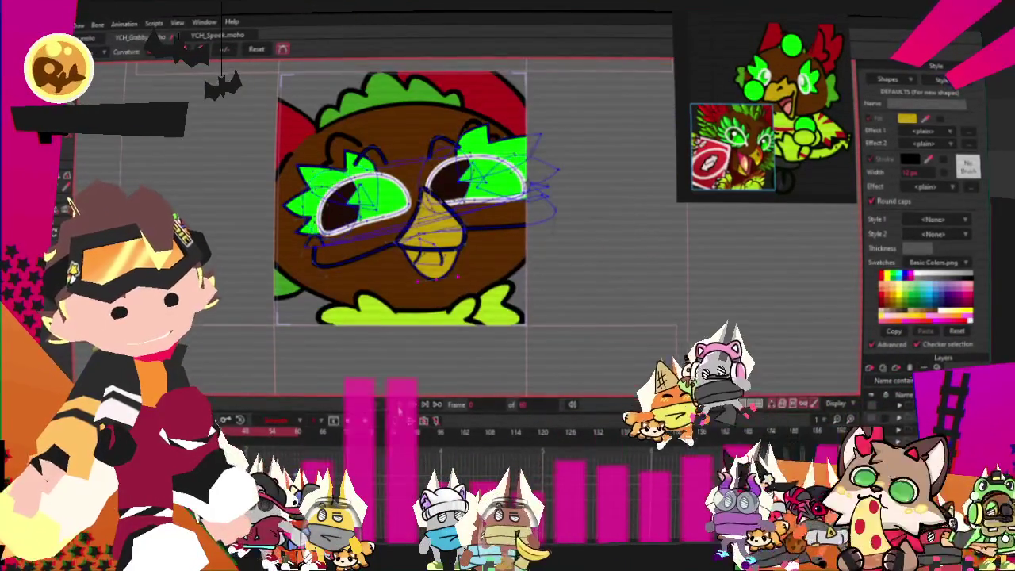
pyautogui.scroll(1, 412, 265)
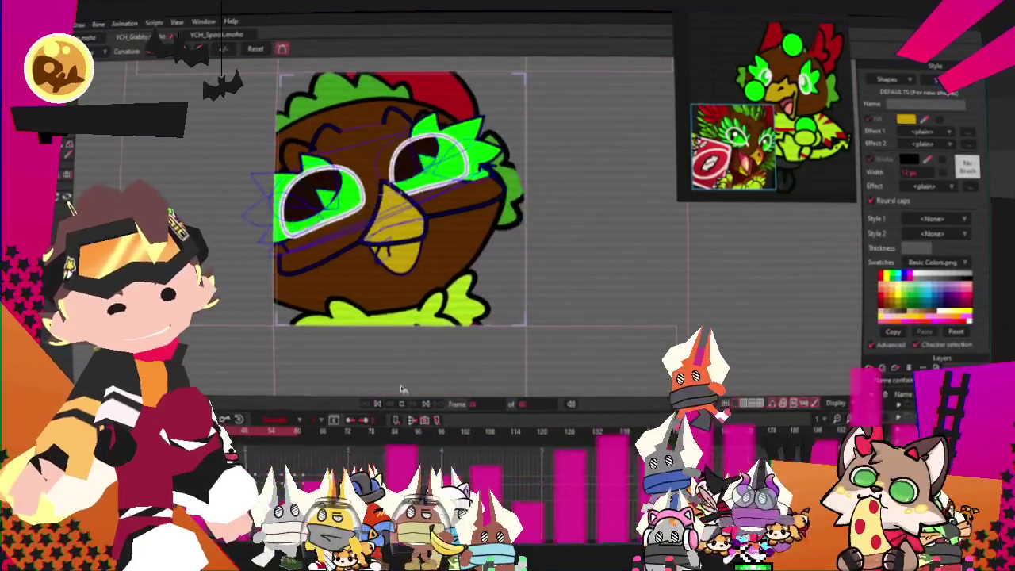
pyautogui.scroll(1, 412, 266)
pyautogui.scroll(3, 412, 266)
pyautogui.scroll(2, 412, 266)
pyautogui.press('t')
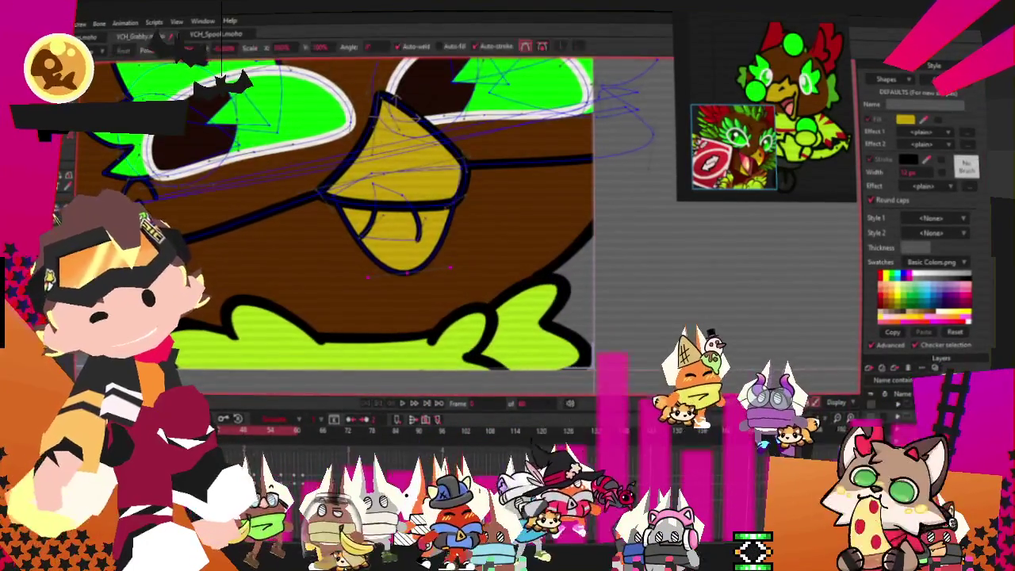
pyautogui.scroll(2, 381, 262)
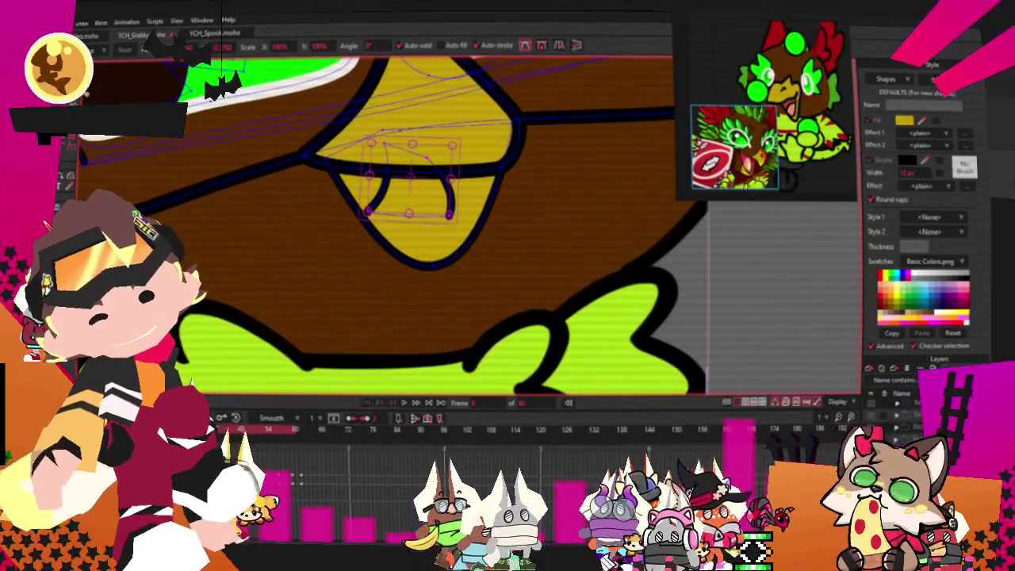
pyautogui.scroll(2, 408, 177)
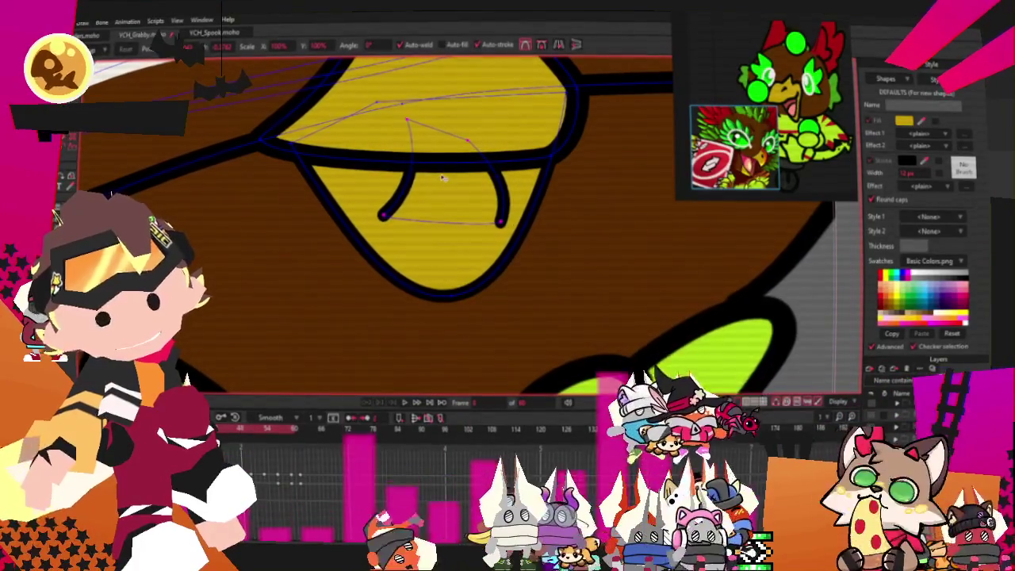
pyautogui.hotkey('ctrl', 'a')
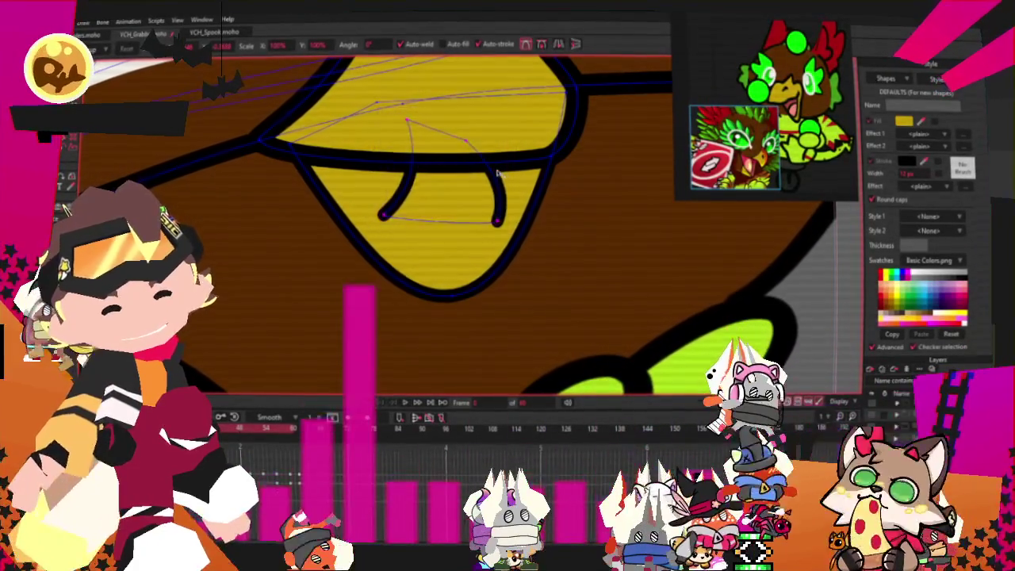
pyautogui.press('Right')
pyautogui.scroll(-3, 446, 213)
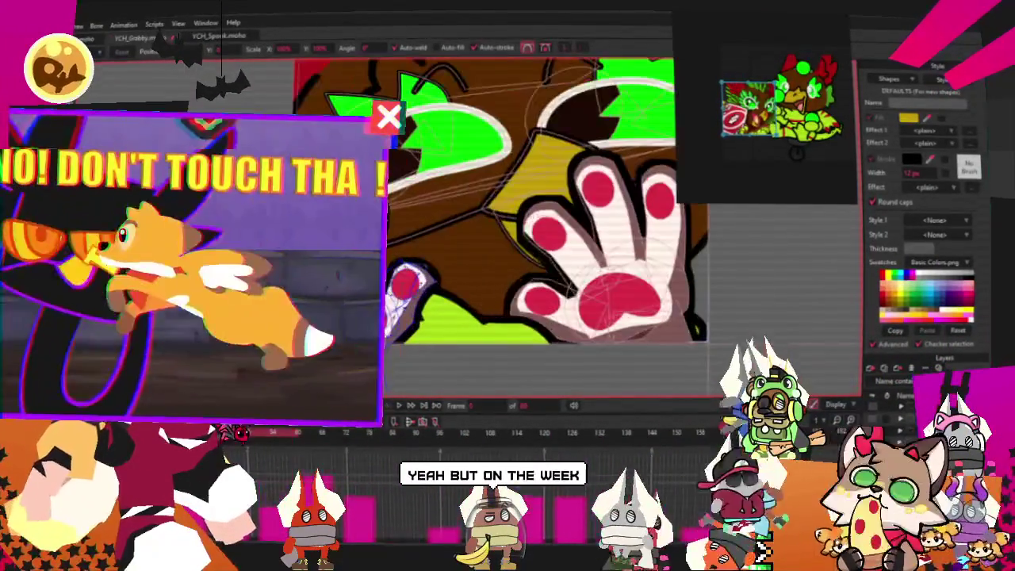
# - Select the red pad on the front paw, fill it black, then deselect it
pyautogui.scroll(5, 540, 223)
pyautogui.press('g')
pyautogui.click(425, 208)
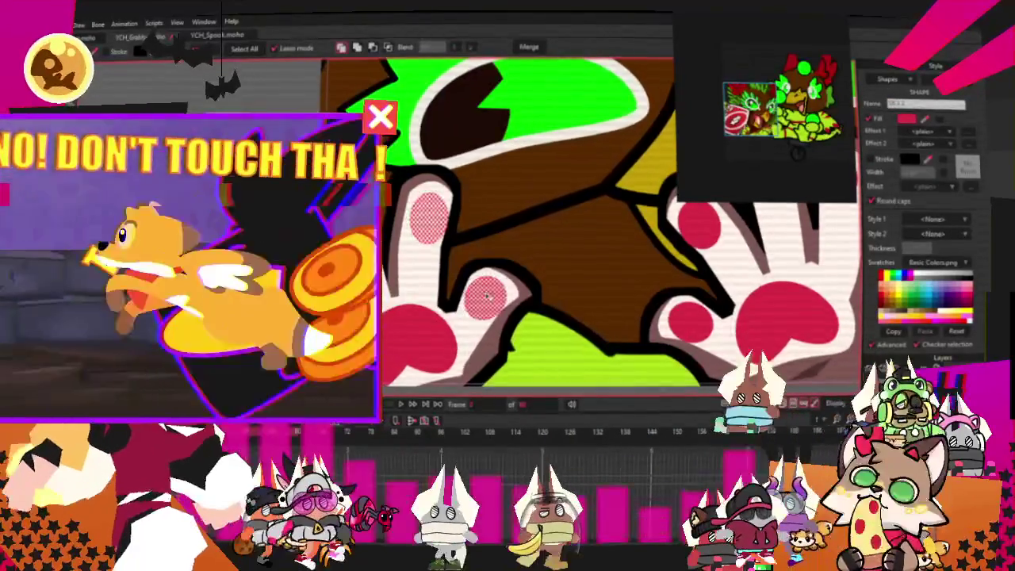
pyautogui.scroll(-2, 471, 293)
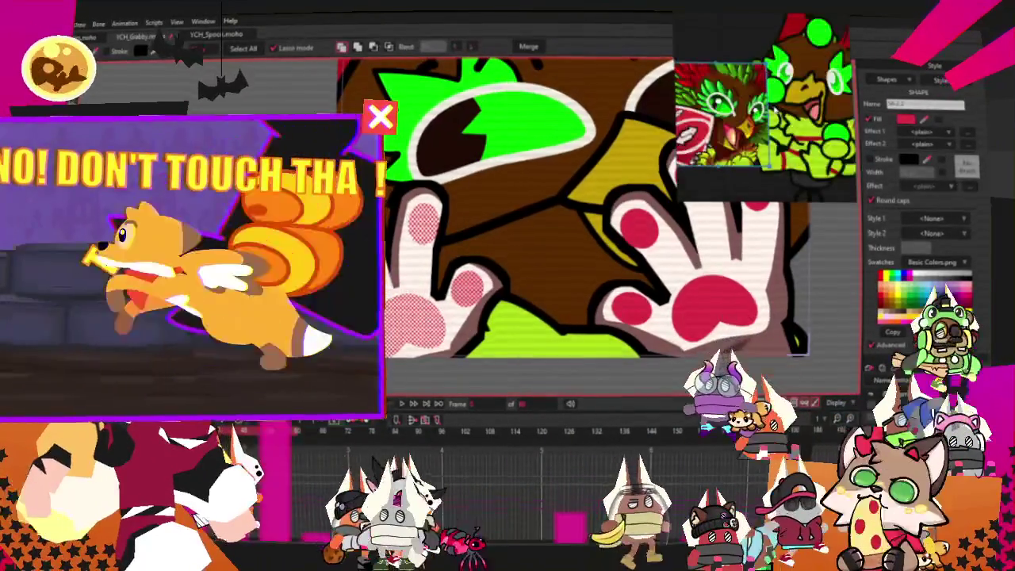
pyautogui.scroll(-2, 512, 142)
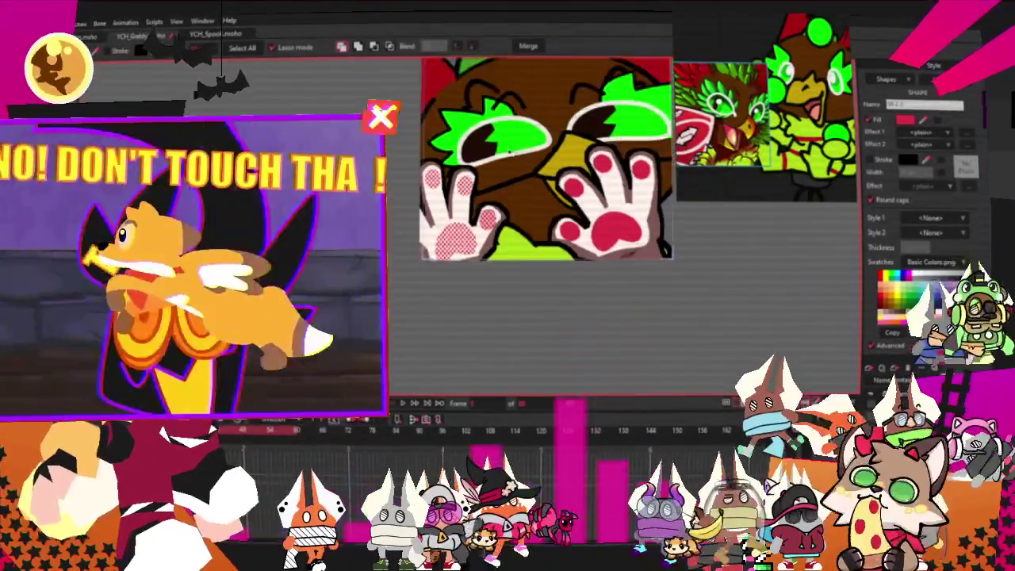
pyautogui.scroll(3, 531, 162)
pyautogui.scroll(1, 542, 176)
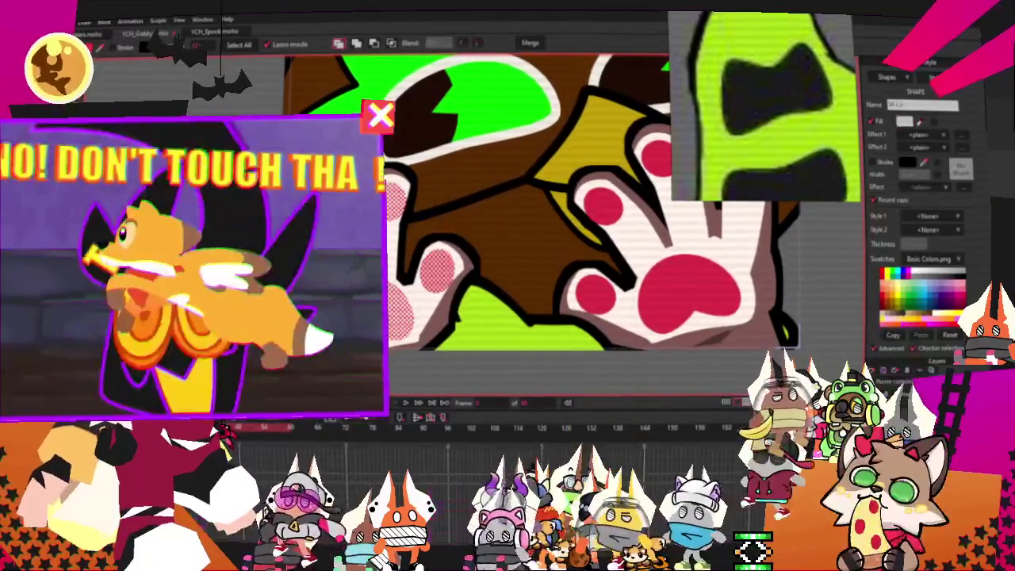
pyautogui.scroll(-2, 447, 189)
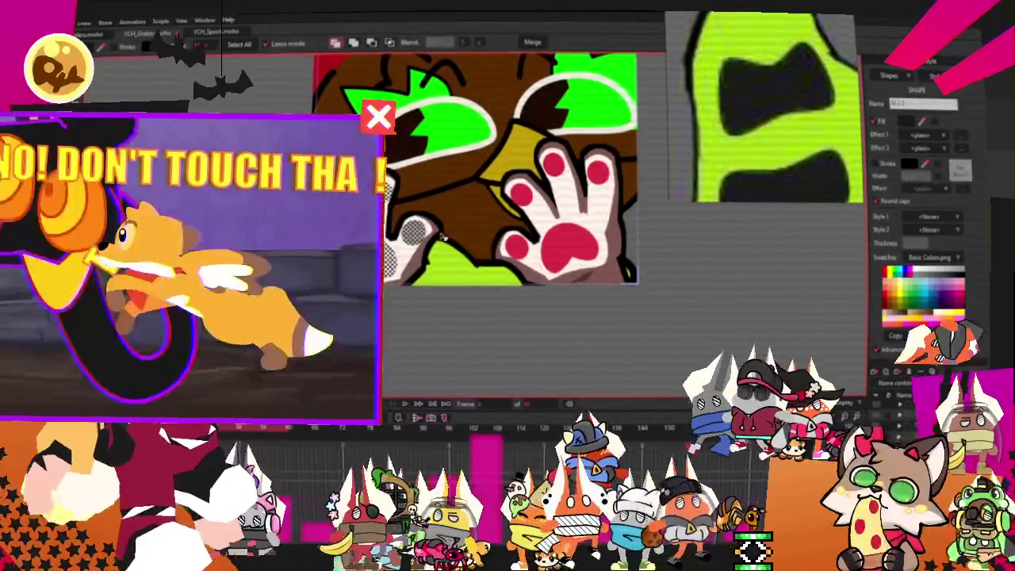
pyautogui.scroll(2, 554, 250)
pyautogui.click(531, 251)
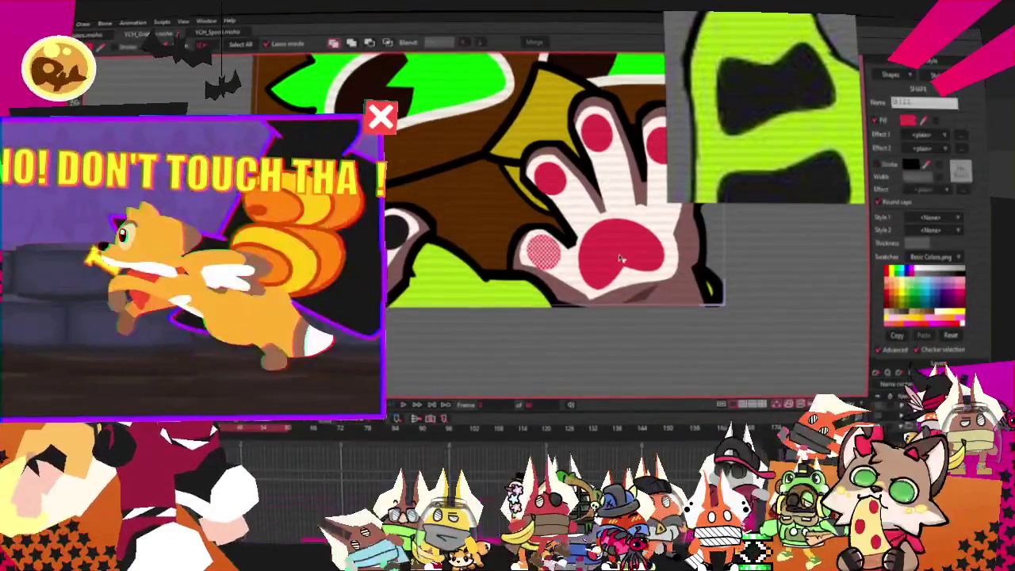
pyautogui.scroll(1, 621, 259)
pyautogui.scroll(1, 607, 222)
pyautogui.scroll(1, 591, 177)
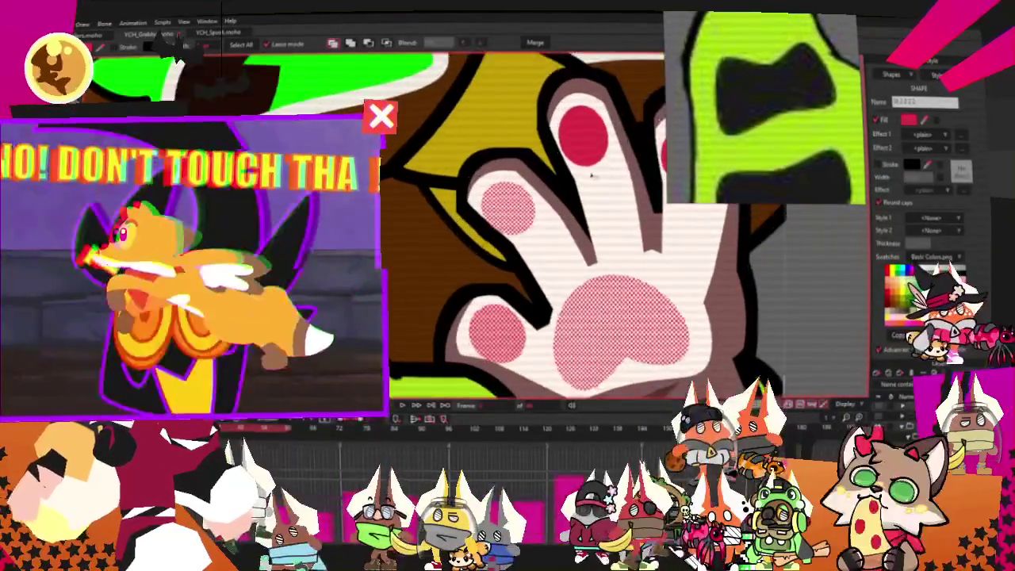
pyautogui.scroll(-2, 592, 176)
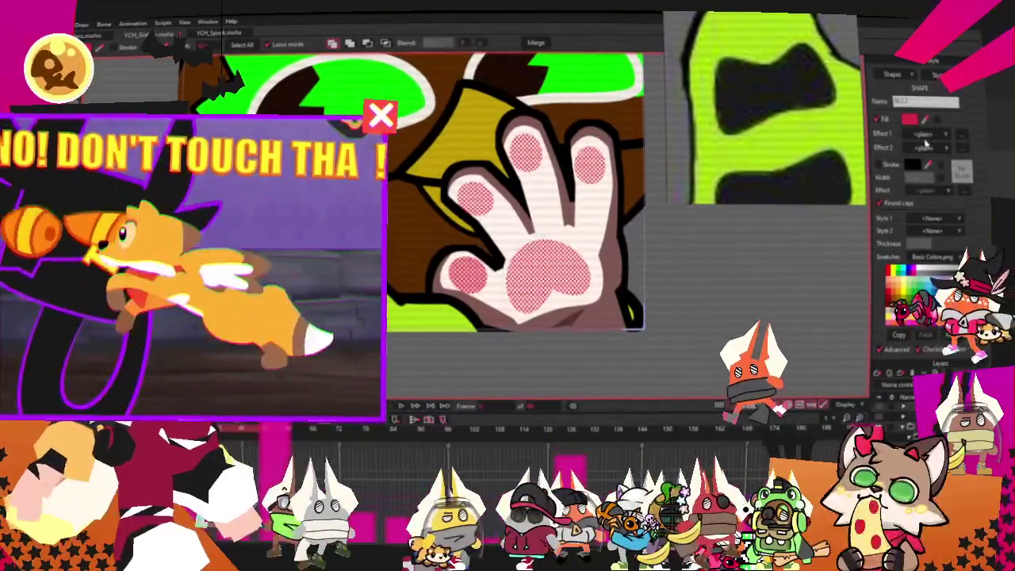
pyautogui.scroll(-1, 603, 284)
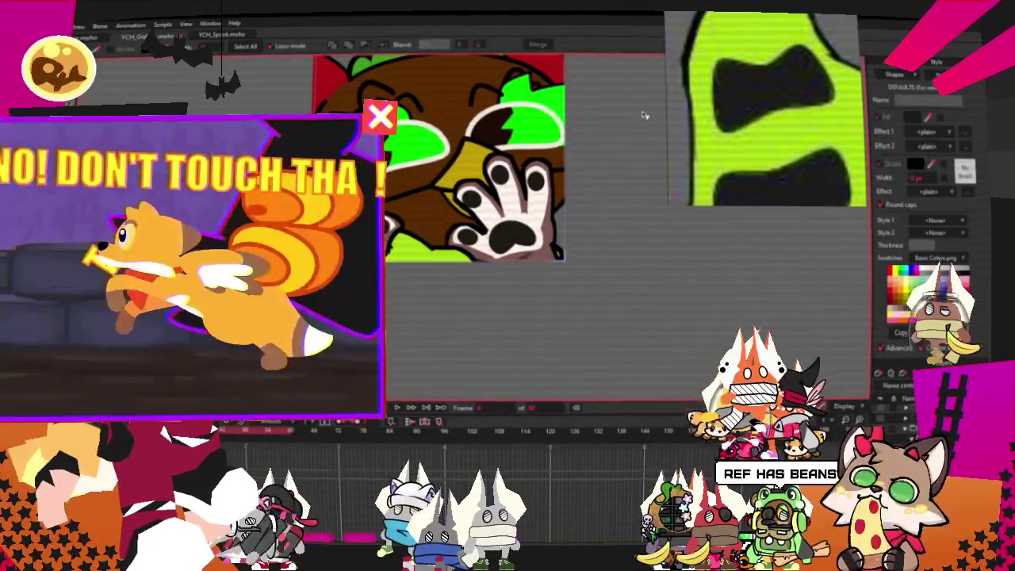
# - Select the paw's main fill shape and turn it bright green
pyautogui.scroll(1, 555, 230)
pyautogui.scroll(1, 492, 246)
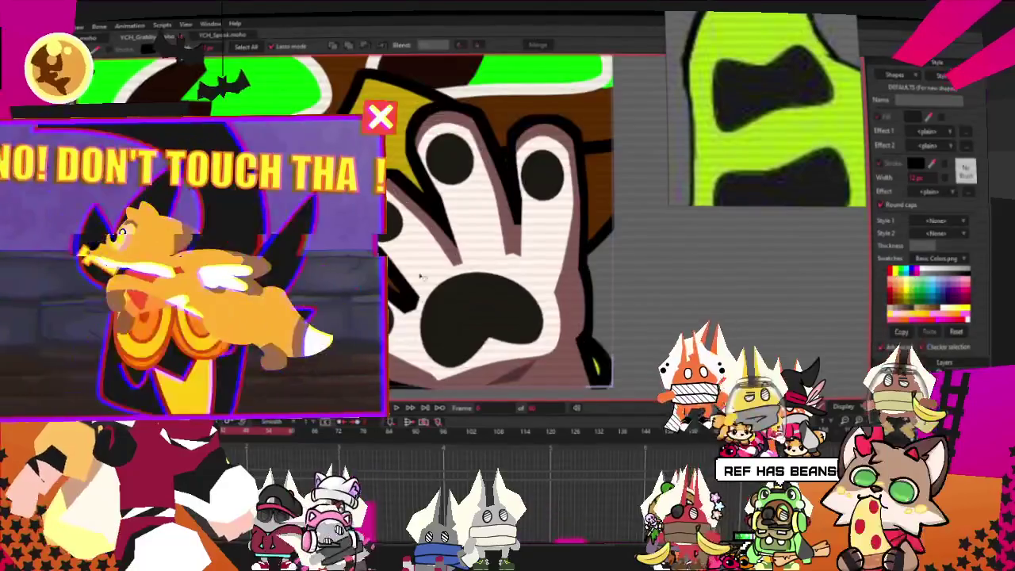
pyautogui.scroll(1, 444, 254)
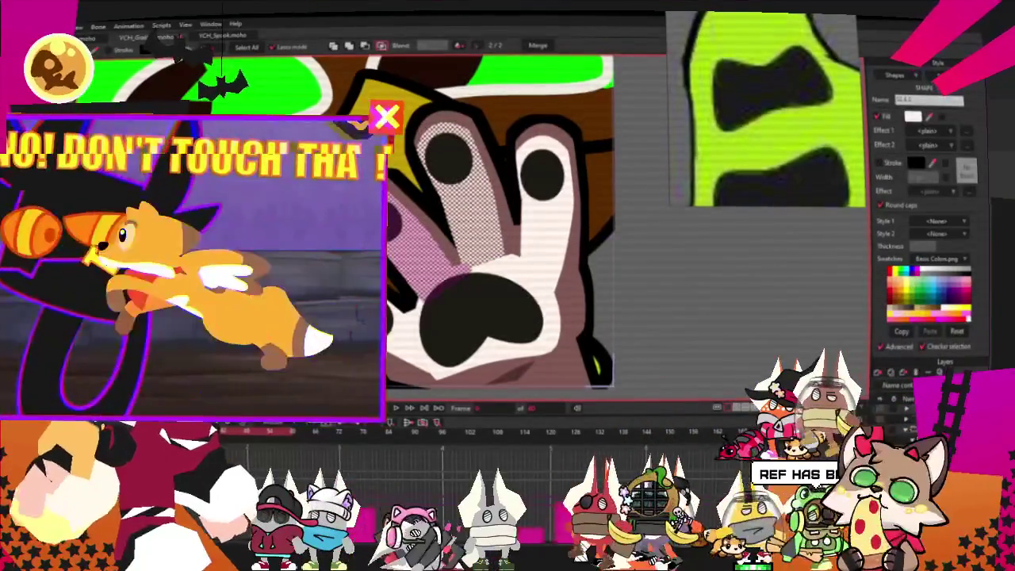
pyautogui.click(399, 169)
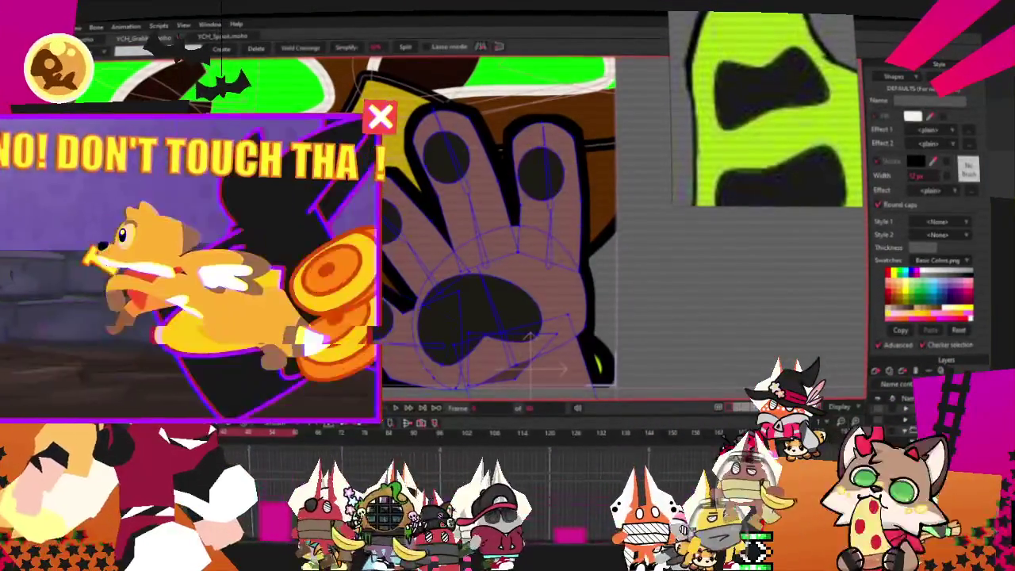
pyautogui.press('q')
pyautogui.click(555, 290)
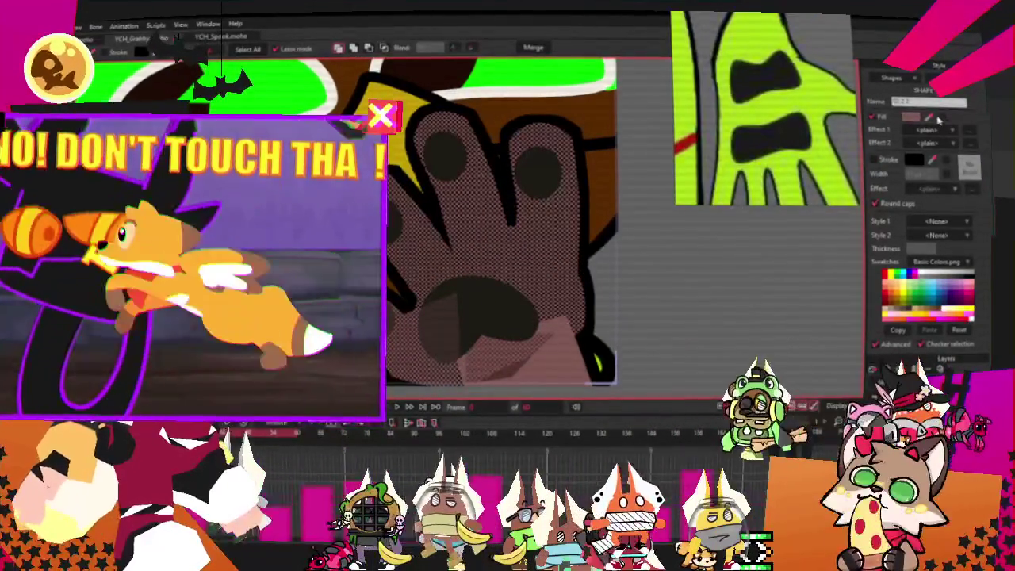
pyautogui.click(920, 117)
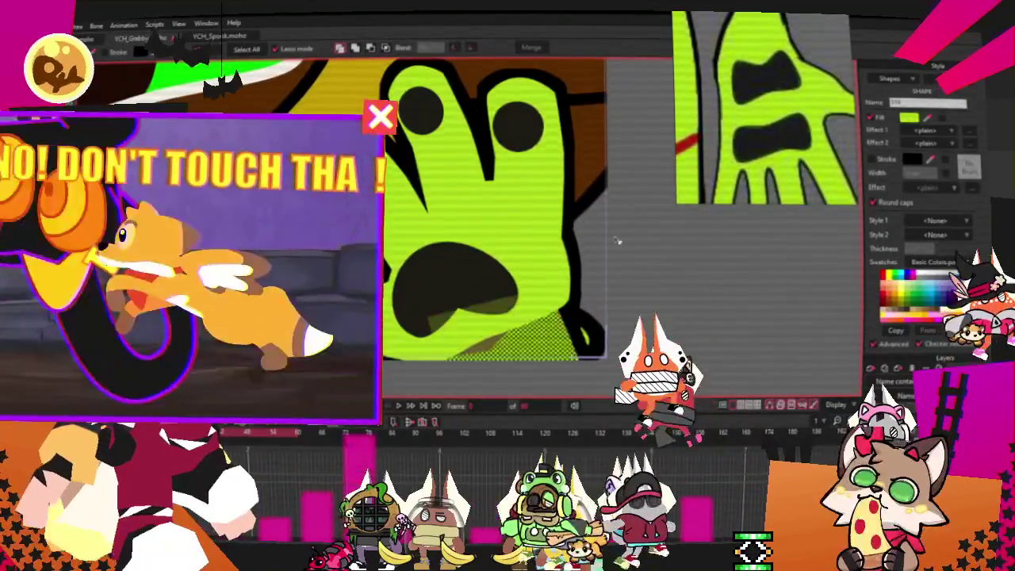
# - Check the palm pad shapes, then delete the white patches on the finger and beside the thumb
pyautogui.click(508, 346)
pyautogui.click(492, 340)
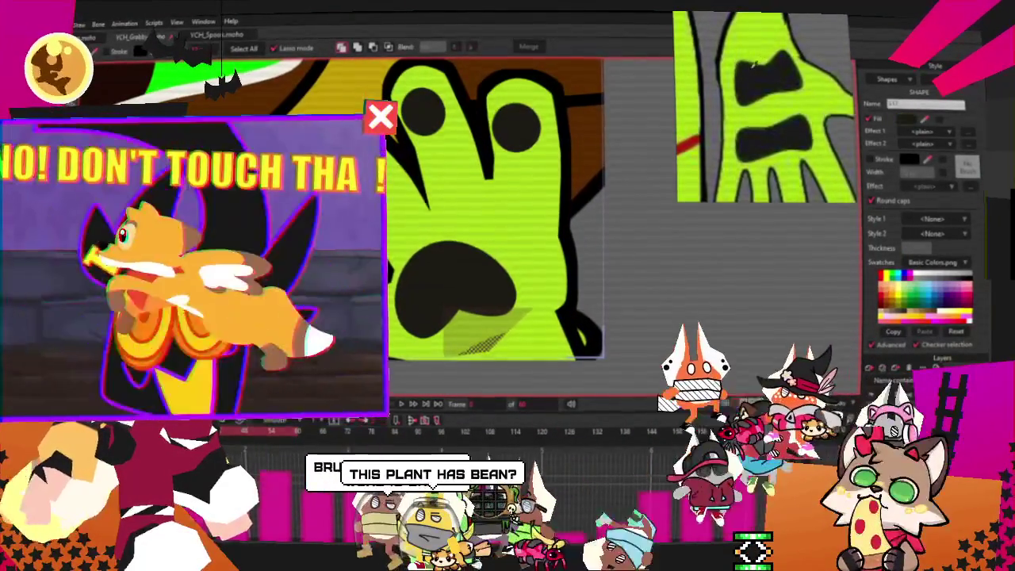
pyautogui.click(905, 120)
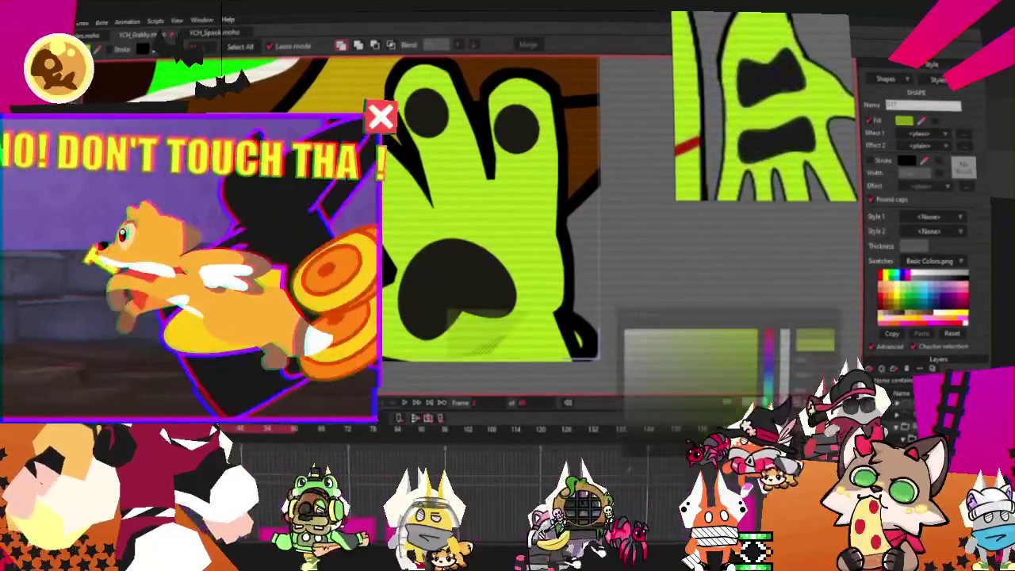
pyautogui.click(674, 283)
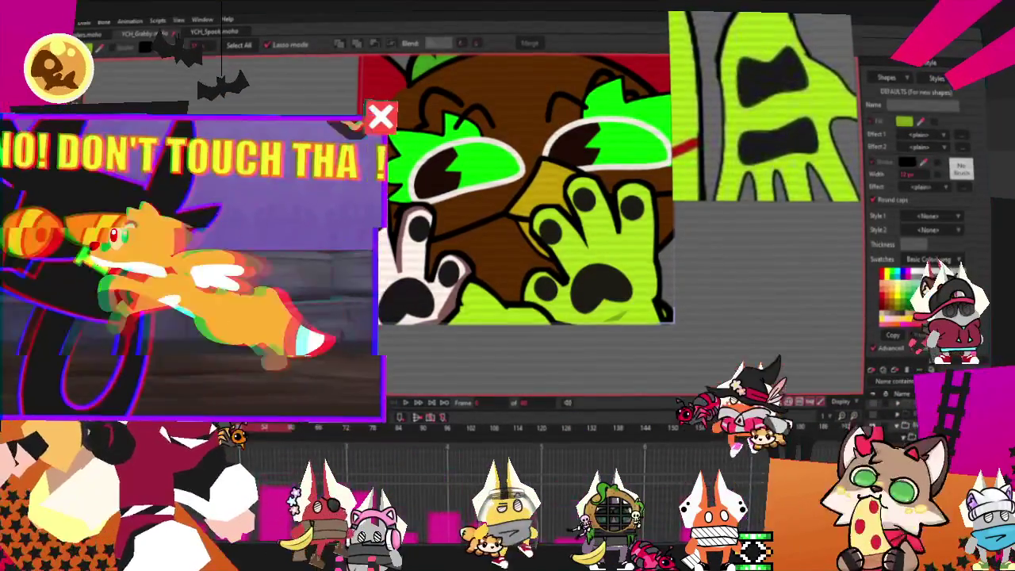
pyautogui.scroll(5, 444, 262)
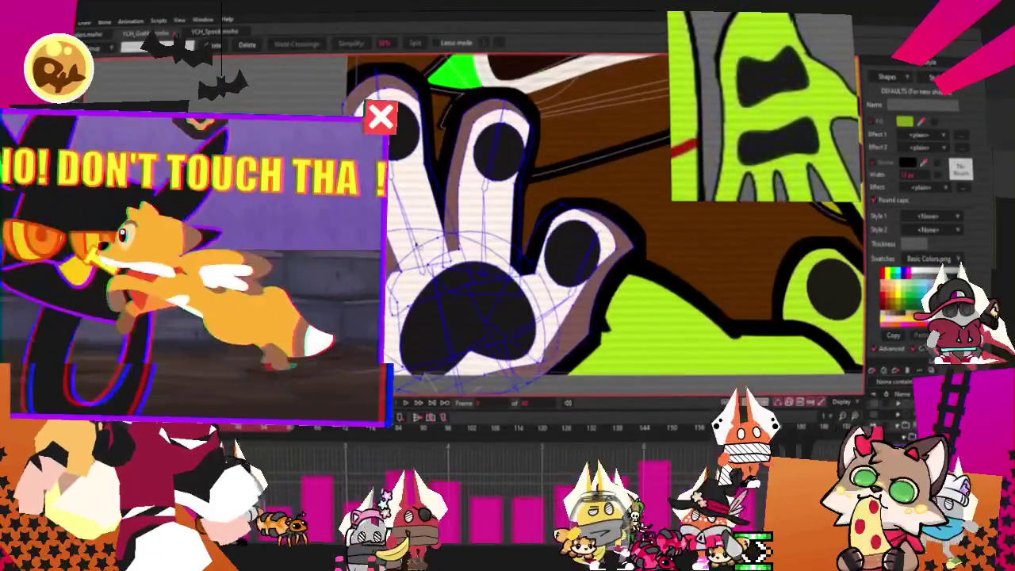
pyautogui.press('Delete')
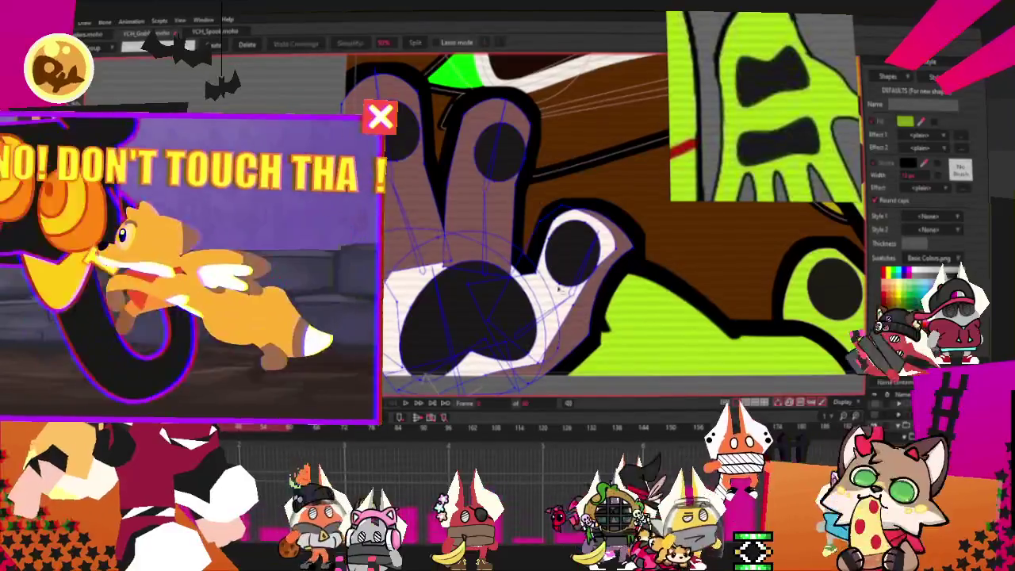
pyautogui.press('Delete')
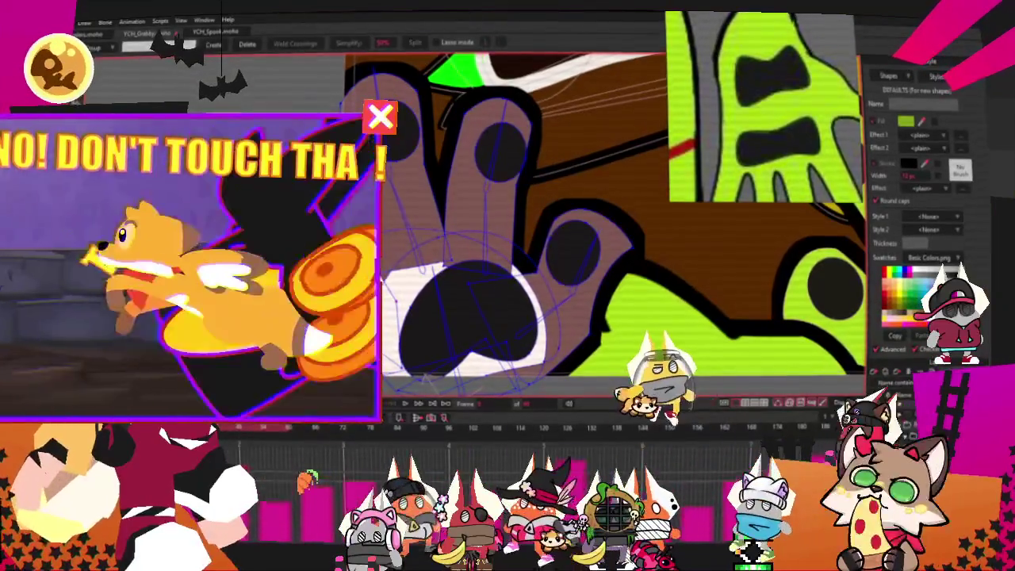
# - Fill the remaining top-left paw shapes with the same bright green
pyautogui.press('g')
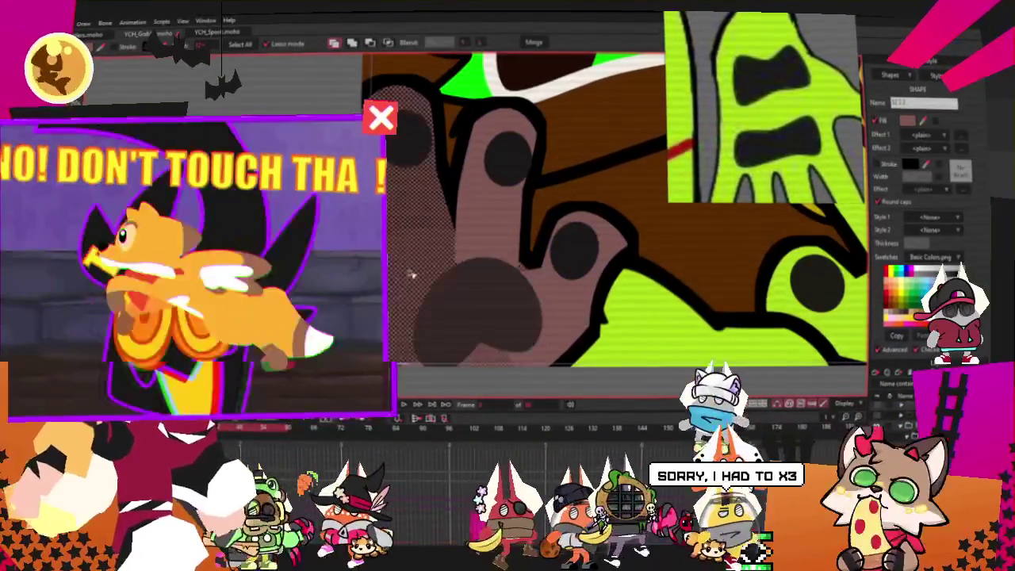
pyautogui.scroll(-2, 506, 247)
pyautogui.scroll(2, 506, 248)
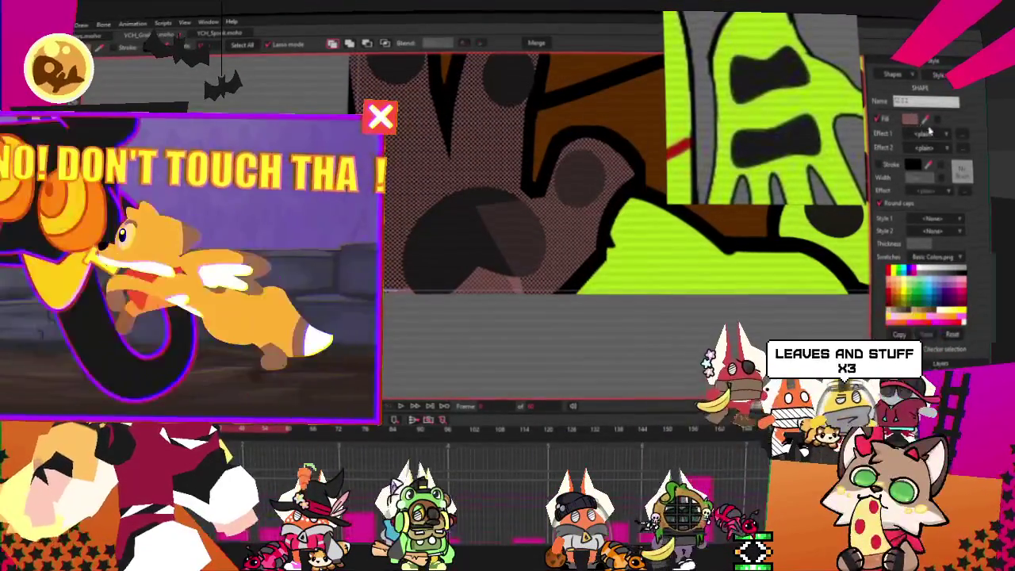
pyautogui.click(716, 255)
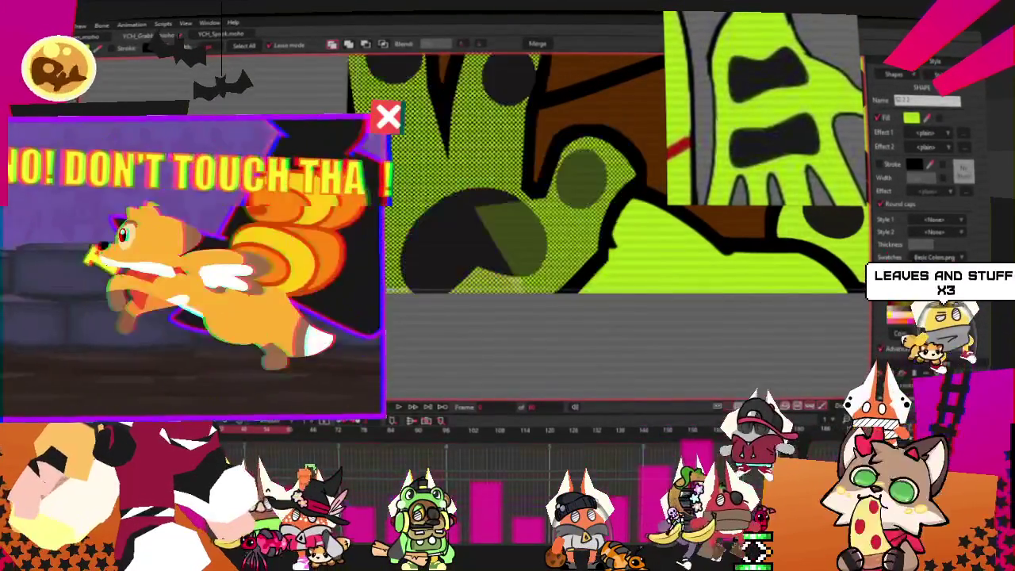
pyautogui.scroll(3, 478, 327)
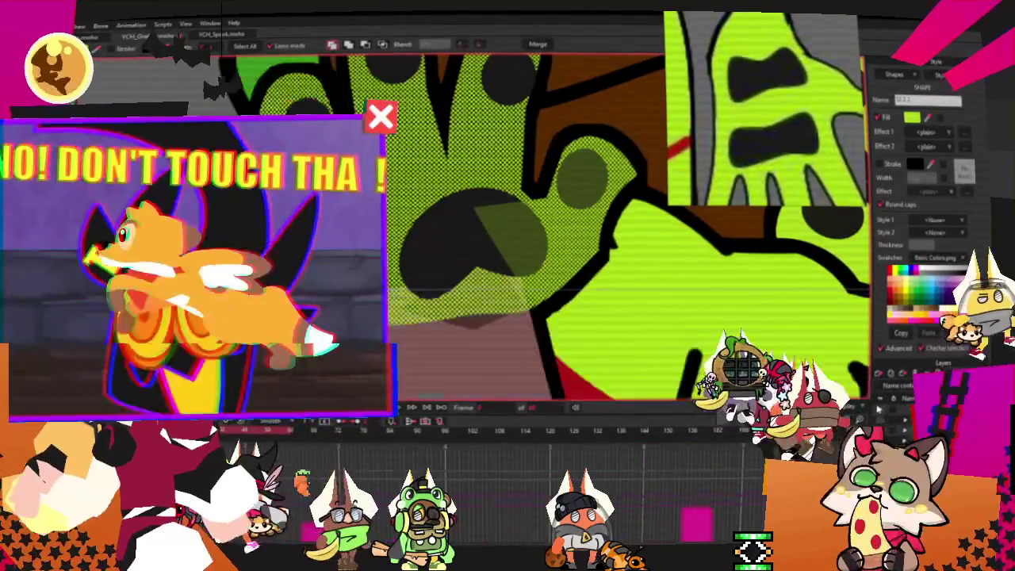
pyautogui.scroll(-3, 478, 328)
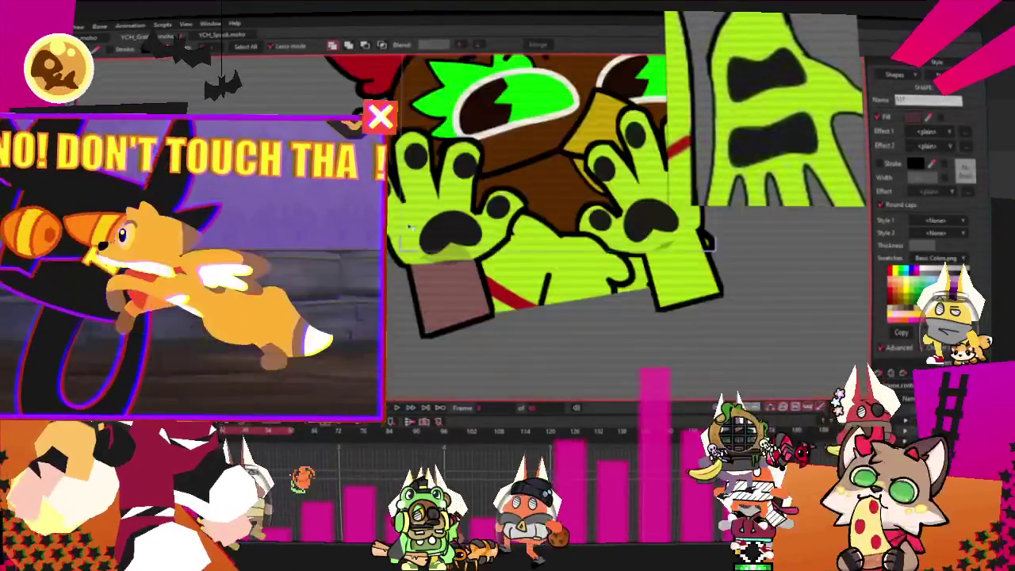
pyautogui.scroll(3, 716, 220)
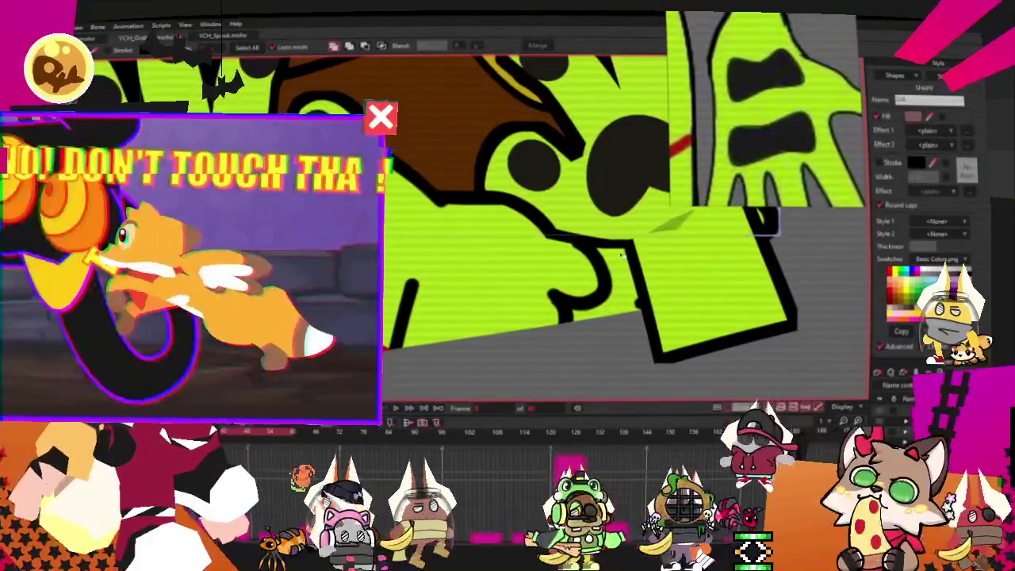
pyautogui.click(752, 273)
pyautogui.scroll(-3, 531, 236)
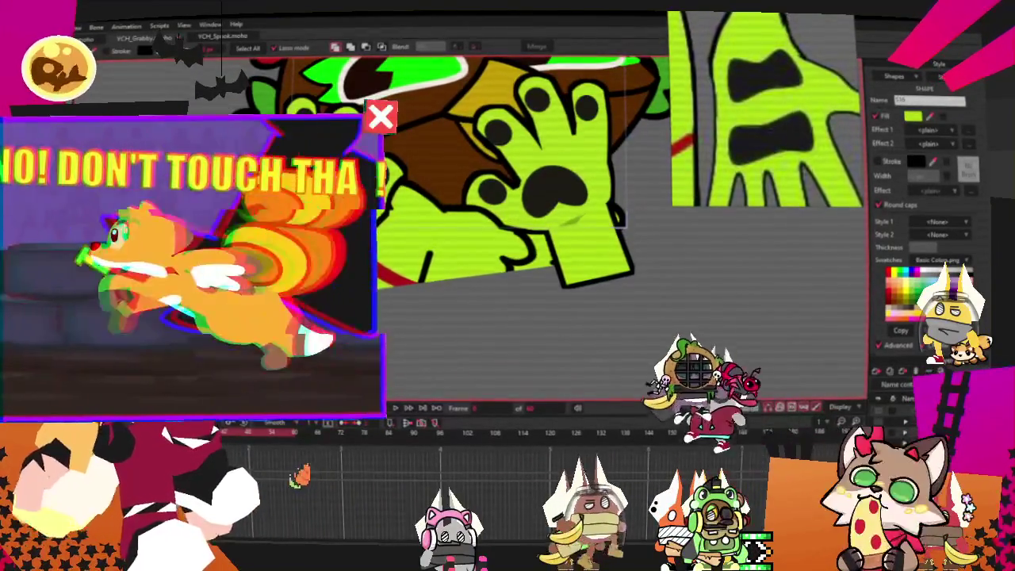
pyautogui.scroll(3, 531, 236)
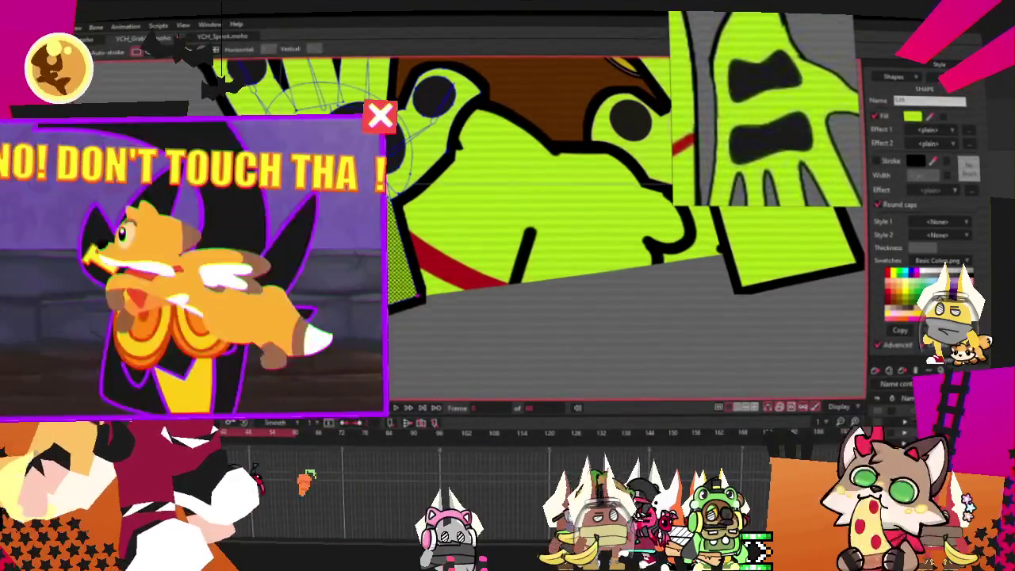
# - Clear the selection and select the red-outlined wrist shape beneath the paw
pyautogui.hotkey('ctrl', 'd')
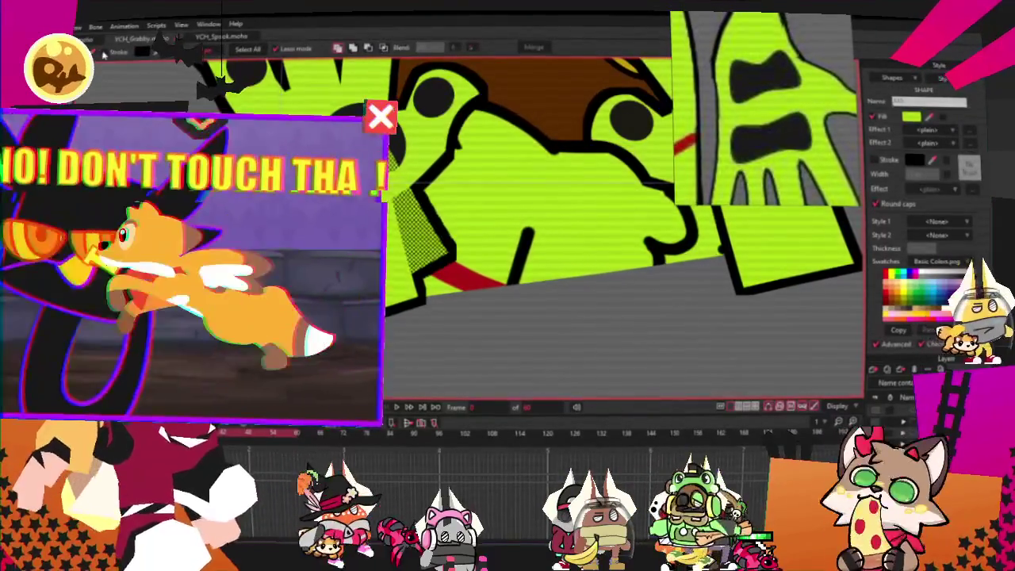
pyautogui.click(449, 279)
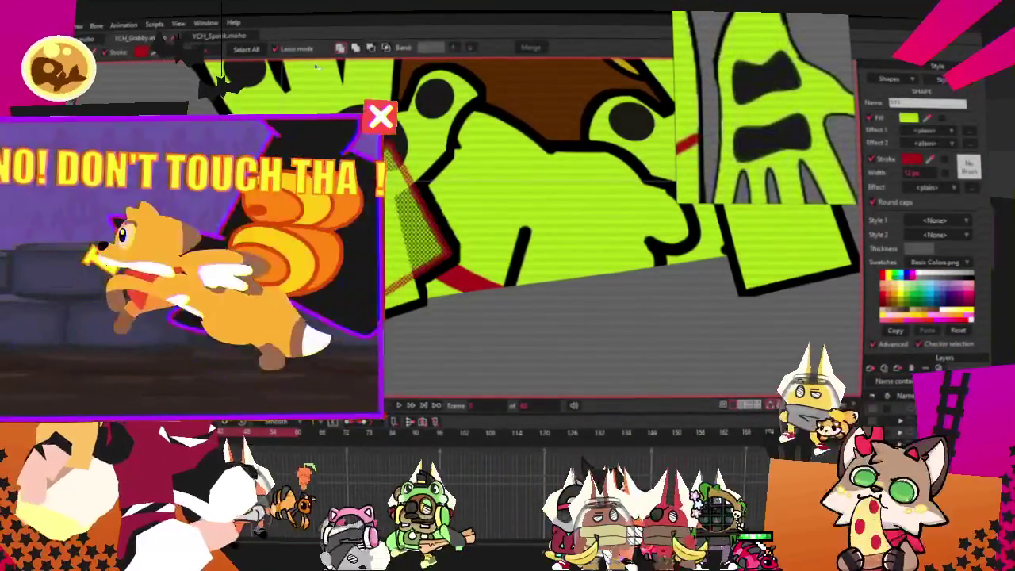
pyautogui.click(386, 49)
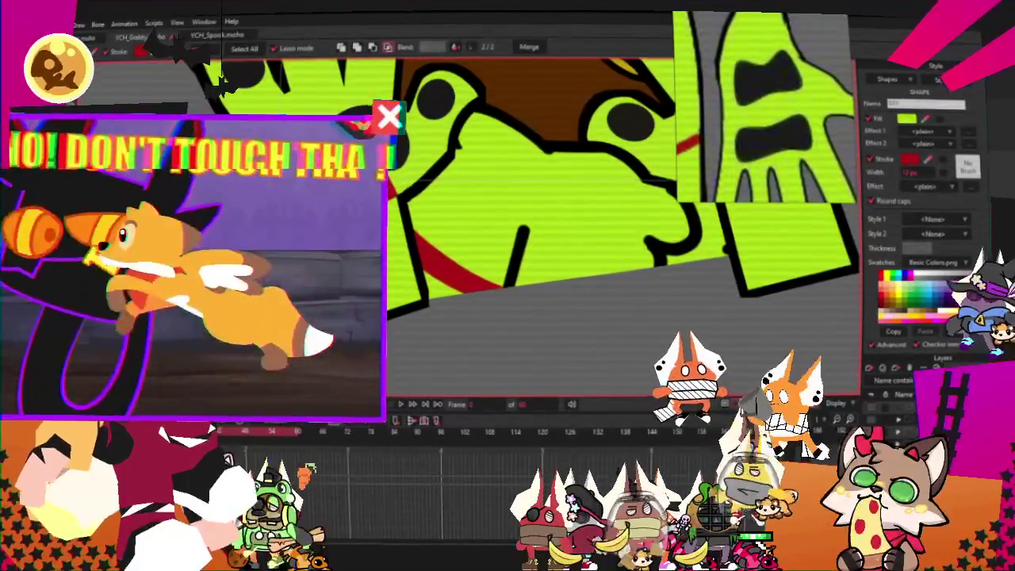
# - Squash and tilt the wrist rectangle into a slanted band, then make it a solid red shape
pyautogui.press('t')
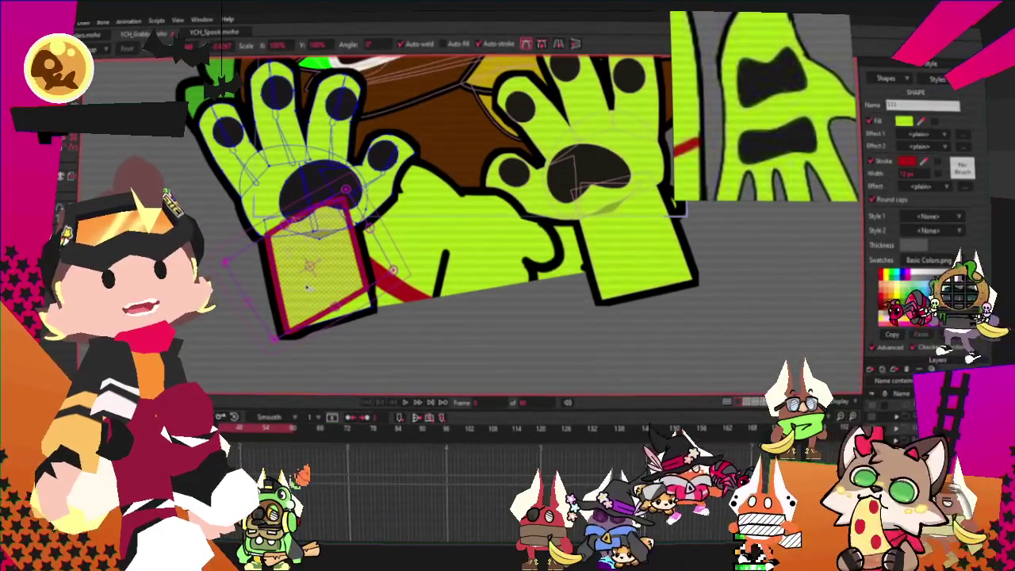
pyautogui.scroll(5, 309, 289)
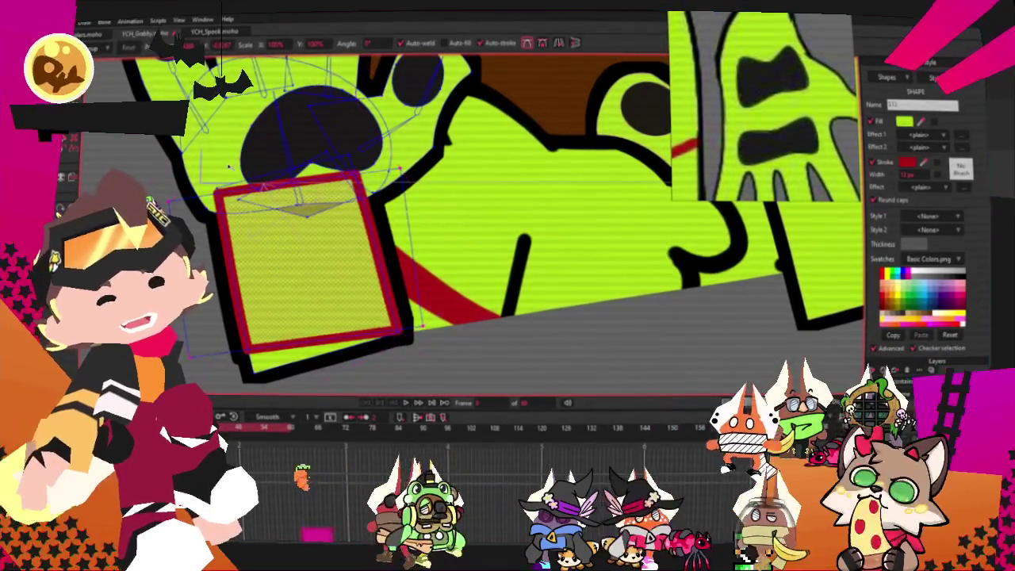
pyautogui.moveTo(228, 167); pyautogui.dragTo(318, 290)
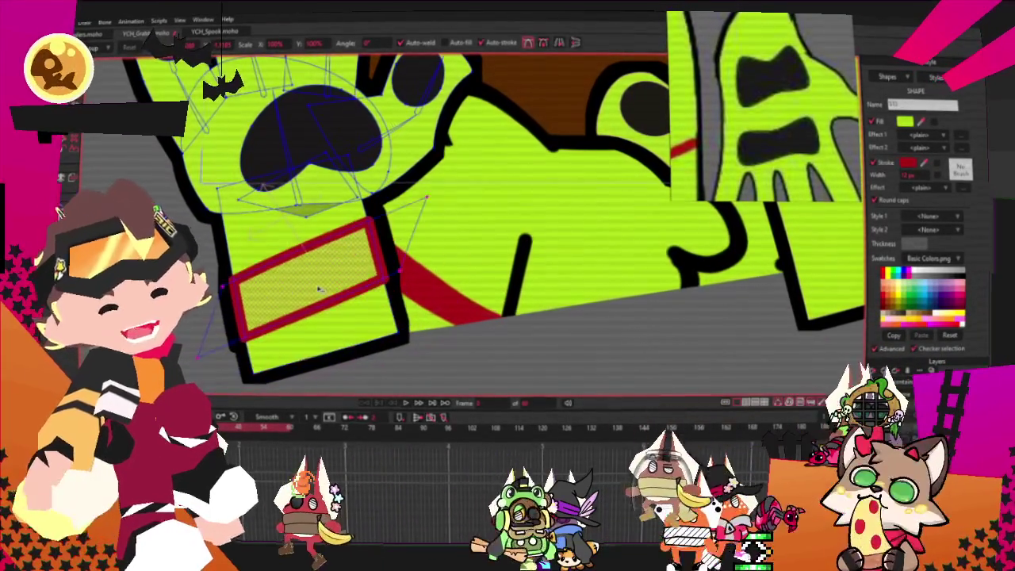
pyautogui.moveTo(319, 290)
pyautogui.mouseDown()
pyautogui.moveTo(220, 272)
pyautogui.moveTo(228, 239)
pyautogui.mouseUp()
pyautogui.scroll(2, 377, 231)
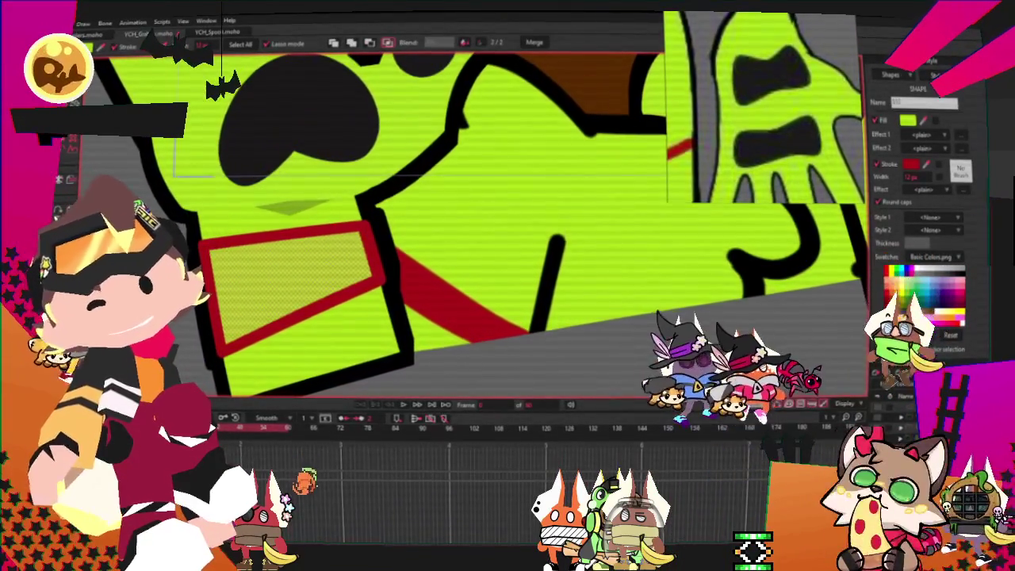
pyautogui.click(115, 50)
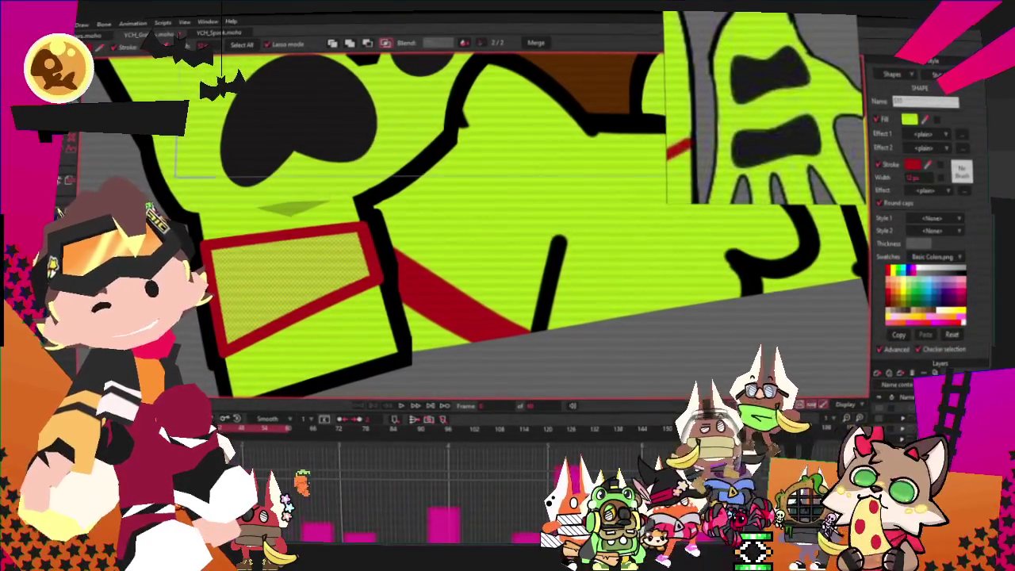
pyautogui.press('space')
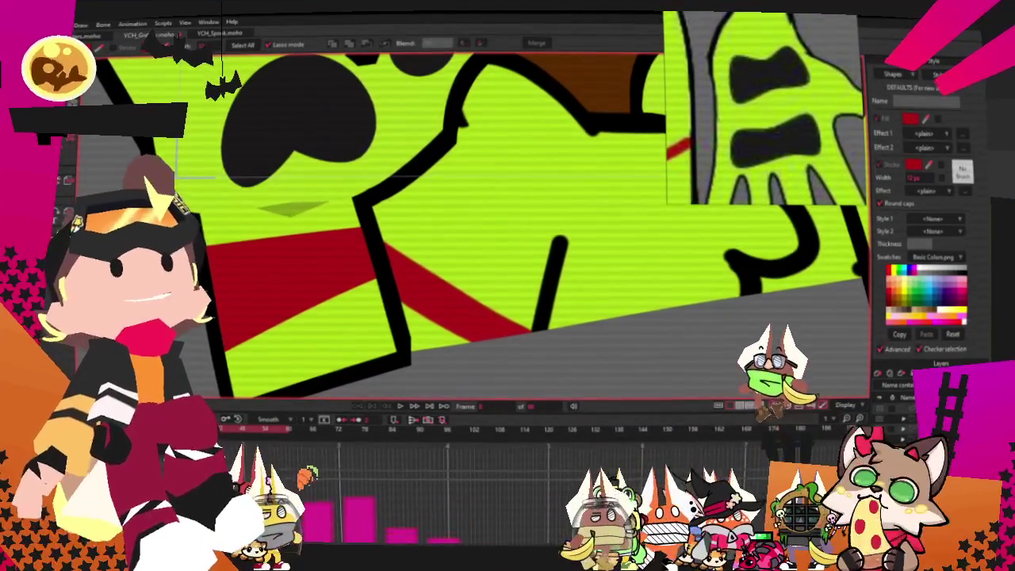
# - Raise the red shape's bottom edge to make a thin wrist band, then compare both paws
pyautogui.press('t')
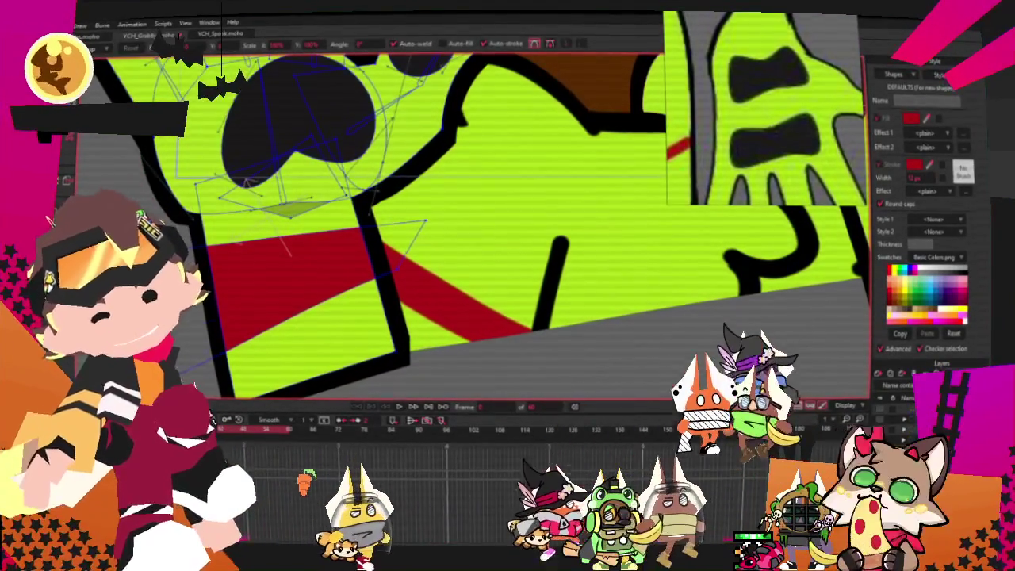
pyautogui.moveTo(329, 333); pyautogui.dragTo(329, 256)
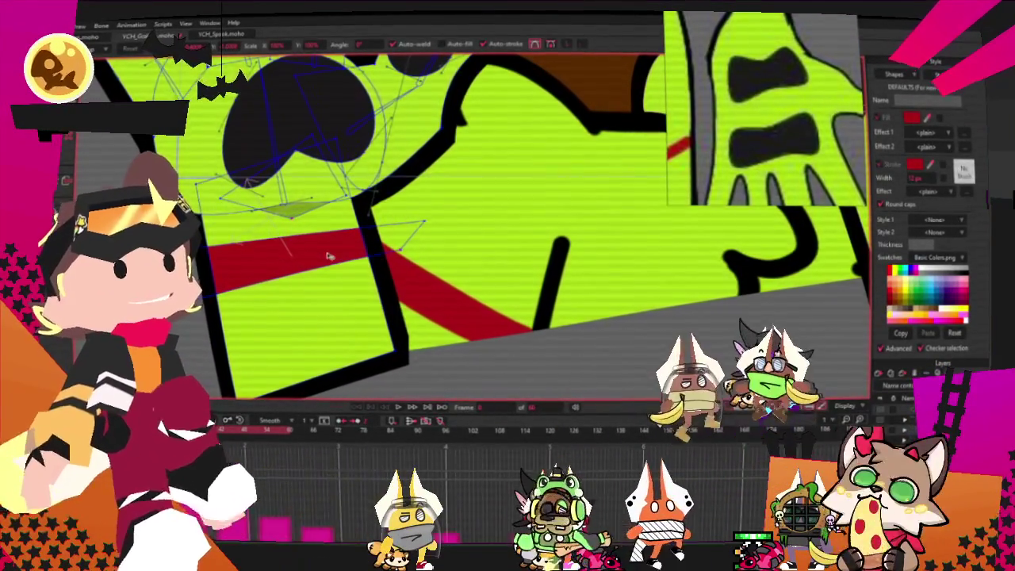
pyautogui.scroll(-3, 329, 256)
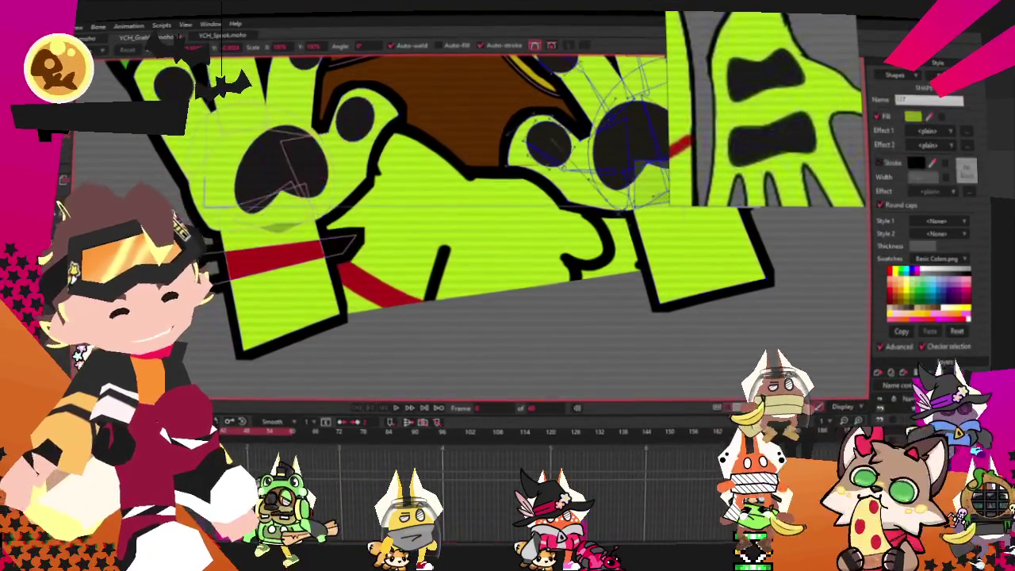
pyautogui.scroll(-3, 543, 281)
pyautogui.scroll(3, 543, 281)
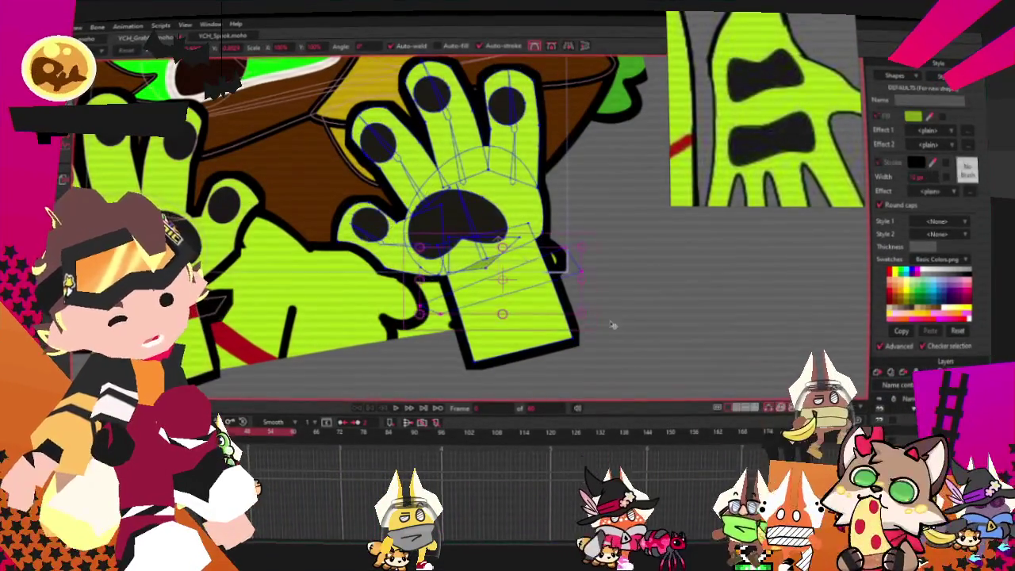
pyautogui.scroll(1, 485, 268)
pyautogui.press('q')
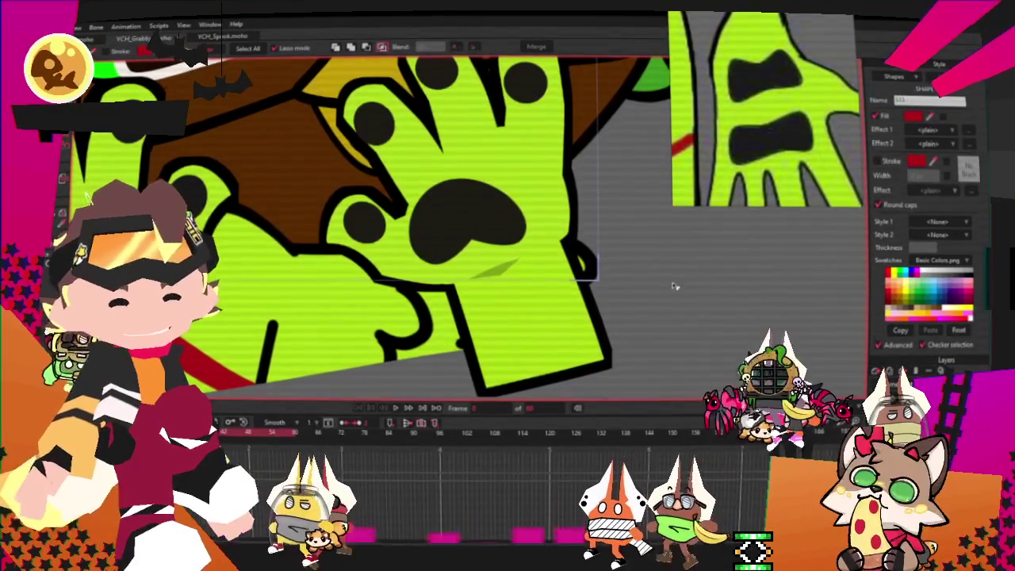
pyautogui.scroll(-3, 673, 286)
pyautogui.scroll(2, 407, 349)
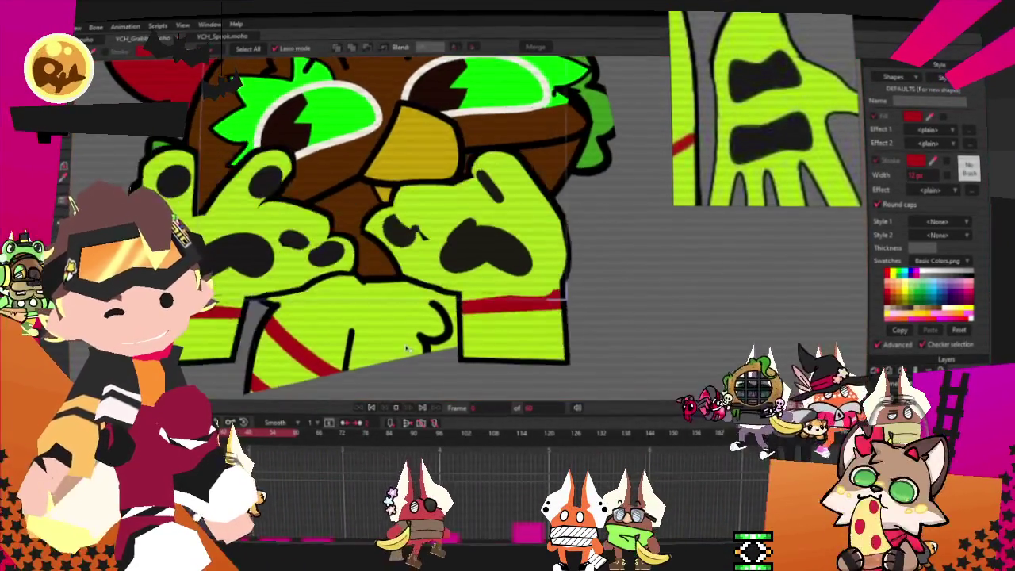
pyautogui.scroll(-2, 407, 349)
pyautogui.scroll(1, 411, 318)
pyautogui.scroll(-2, 413, 278)
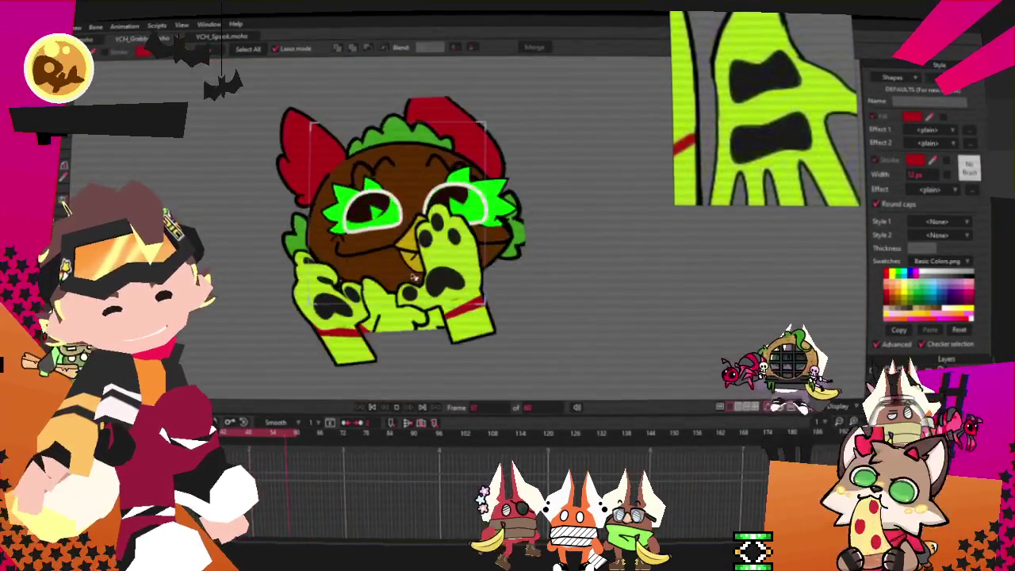
# - Stop playback, render a preview of the current frame, and close the finished render
pyautogui.scroll(3, 412, 276)
pyautogui.scroll(-3, 579, 280)
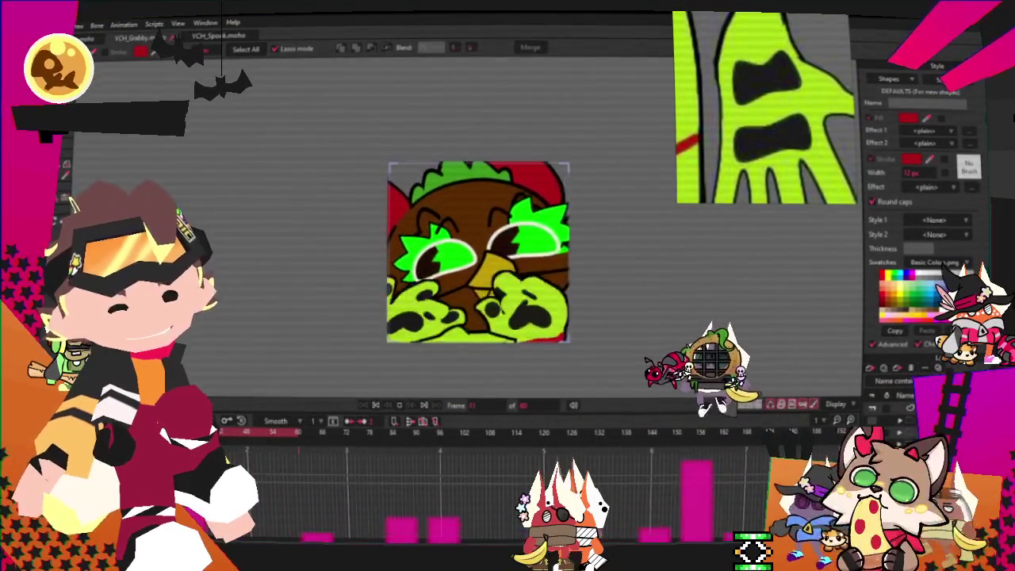
pyautogui.click(377, 405)
pyautogui.click(49, 23)
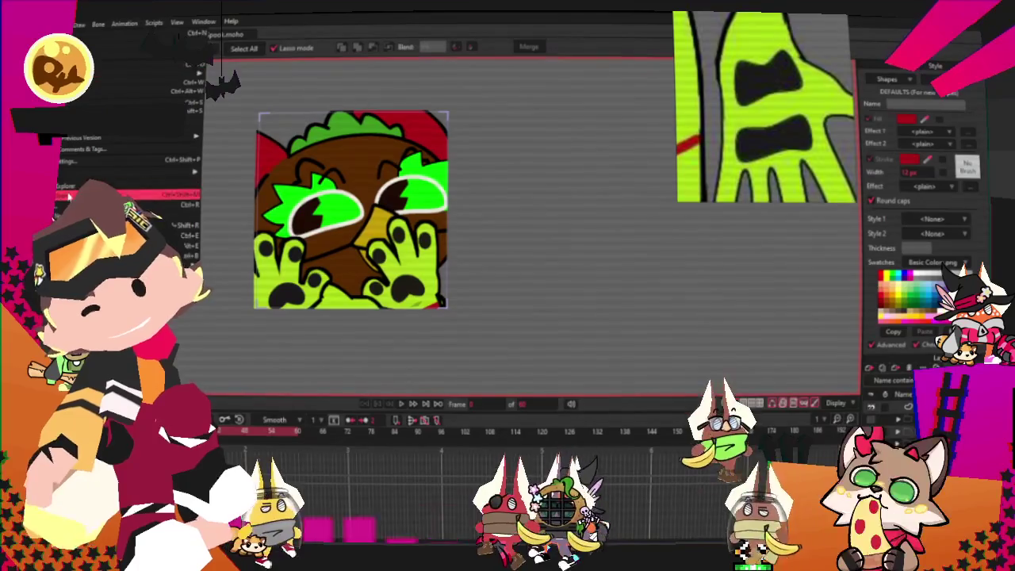
pyautogui.click(68, 195)
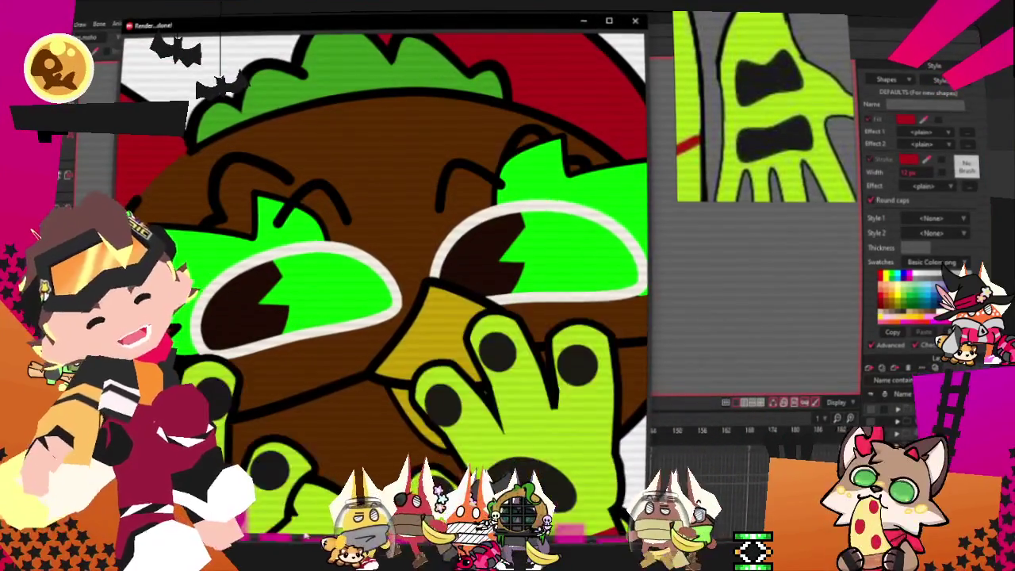
pyautogui.click(633, 20)
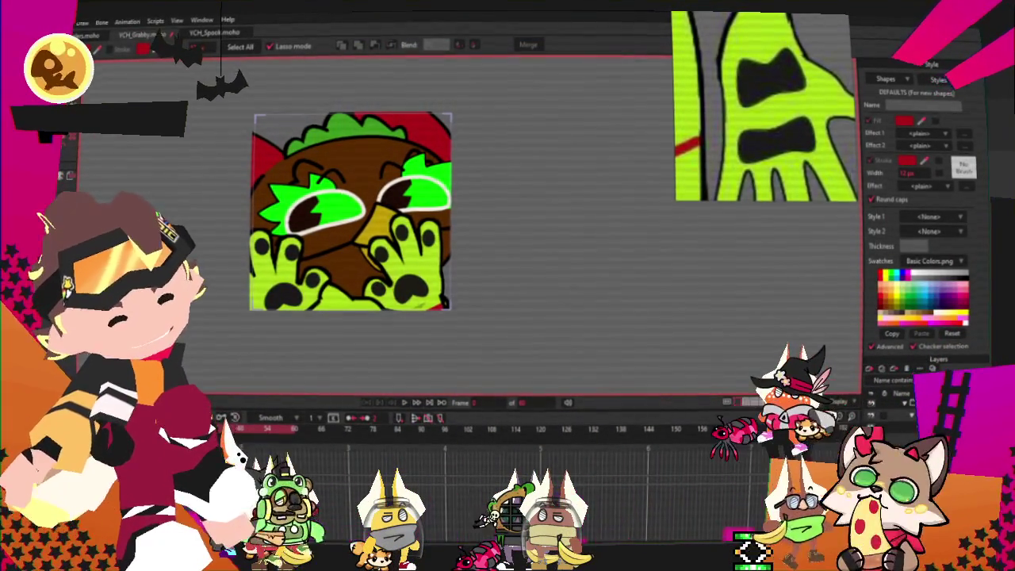
# - Select the green spike shape above the right eye
pyautogui.scroll(3, 460, 252)
pyautogui.scroll(3, 449, 250)
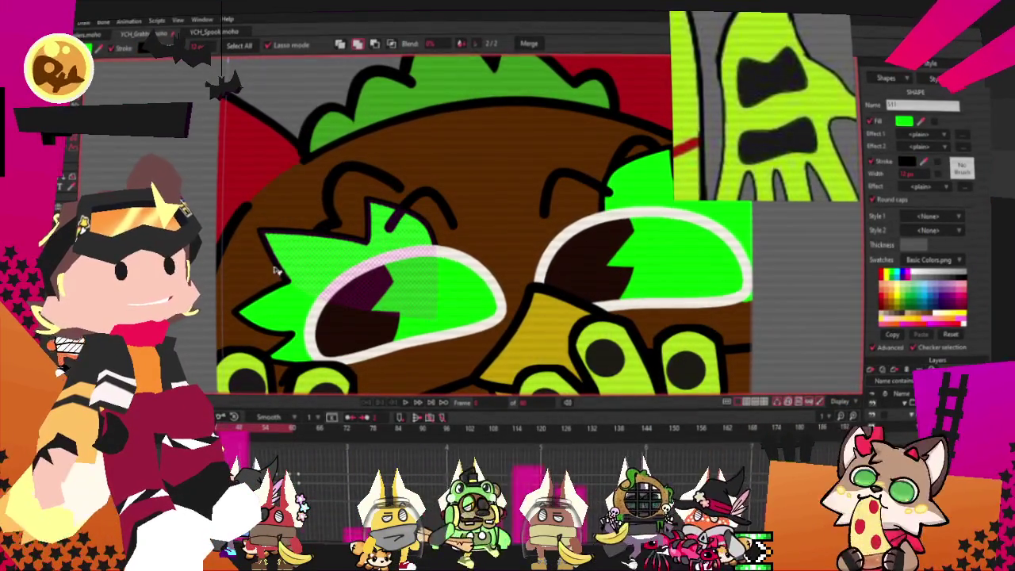
pyautogui.scroll(-3, 535, 211)
pyautogui.scroll(3, 535, 210)
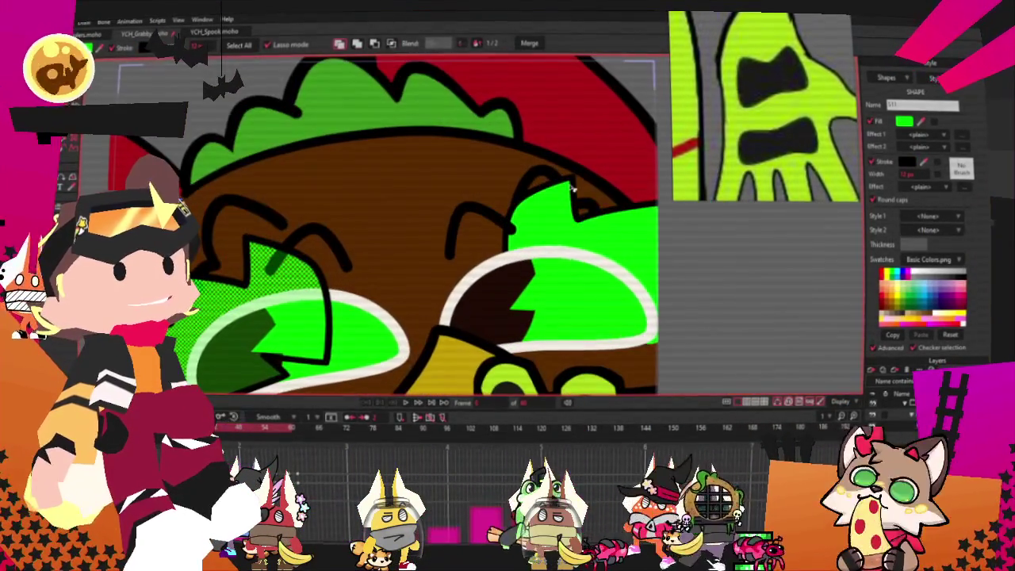
pyautogui.keyDown('shift'); pyautogui.click(655, 224); pyautogui.keyUp('shift')
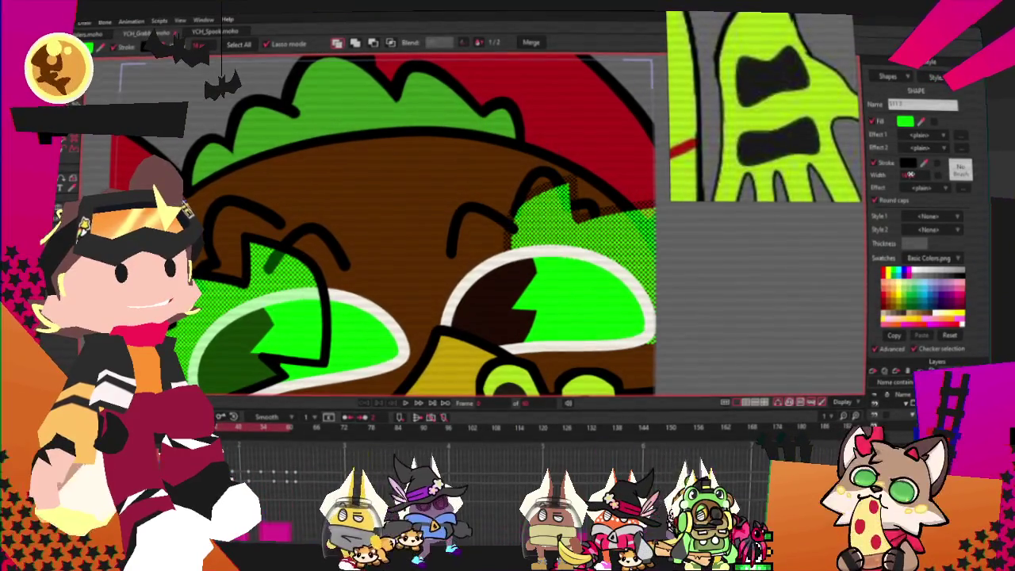
# - Play the peeking animation through once, then stop it
pyautogui.scroll(-2, 658, 286)
pyautogui.scroll(-2, 711, 301)
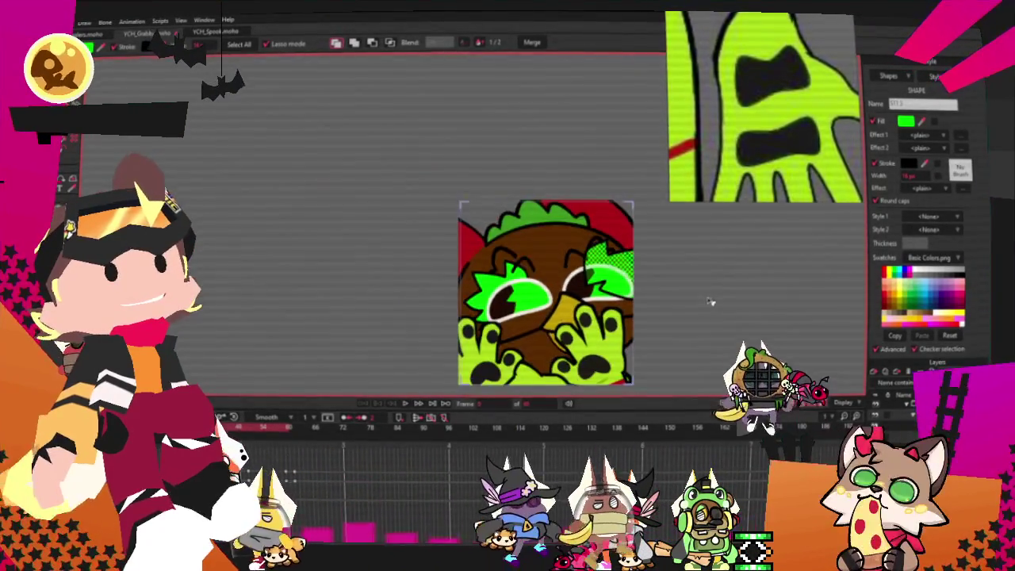
pyautogui.scroll(2, 720, 301)
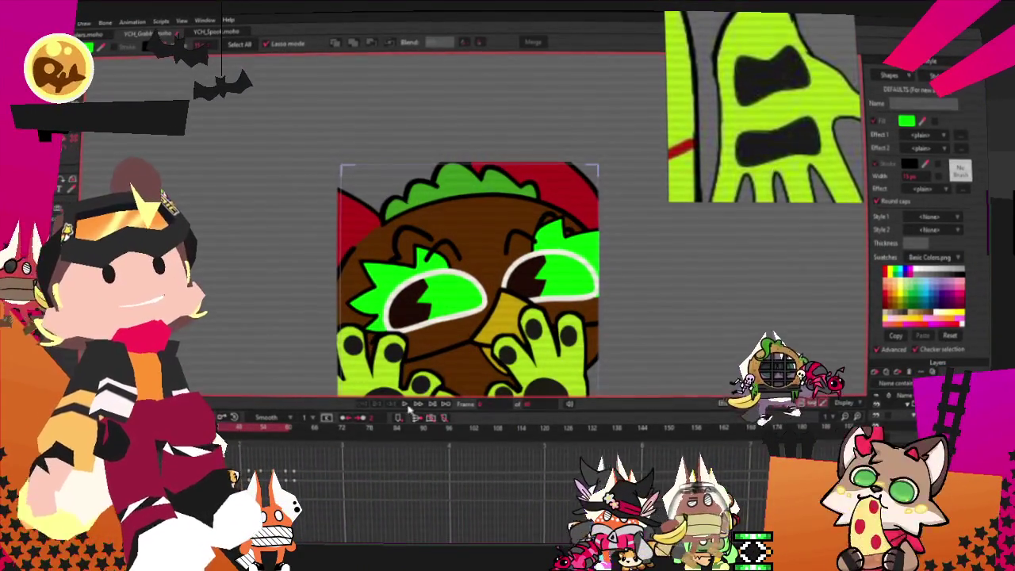
pyautogui.click(407, 406)
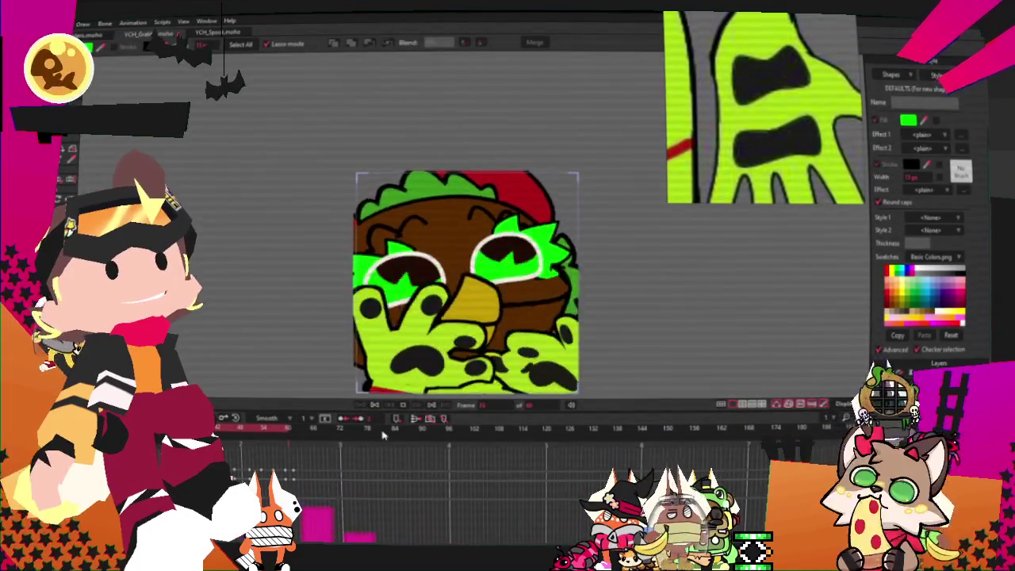
pyautogui.click(376, 406)
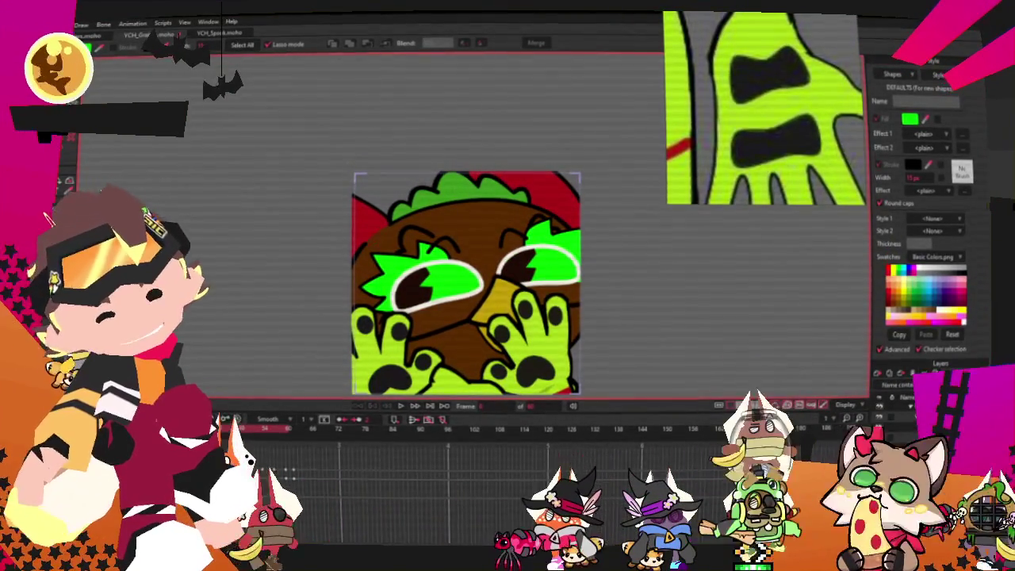
# - Render a File > Preview of the current frame, then close the render window and menu
pyautogui.click(56, 23)
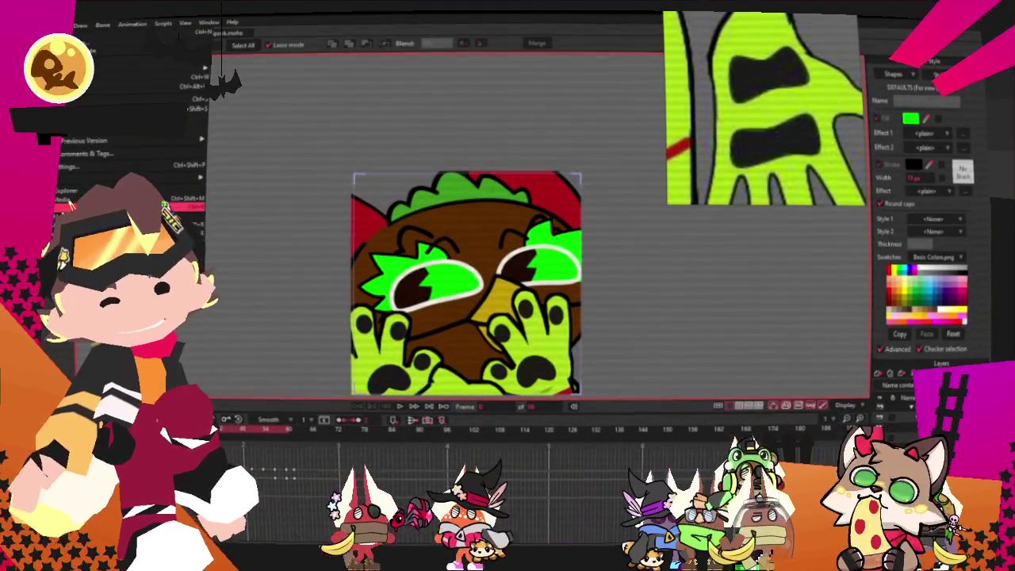
pyautogui.click(71, 203)
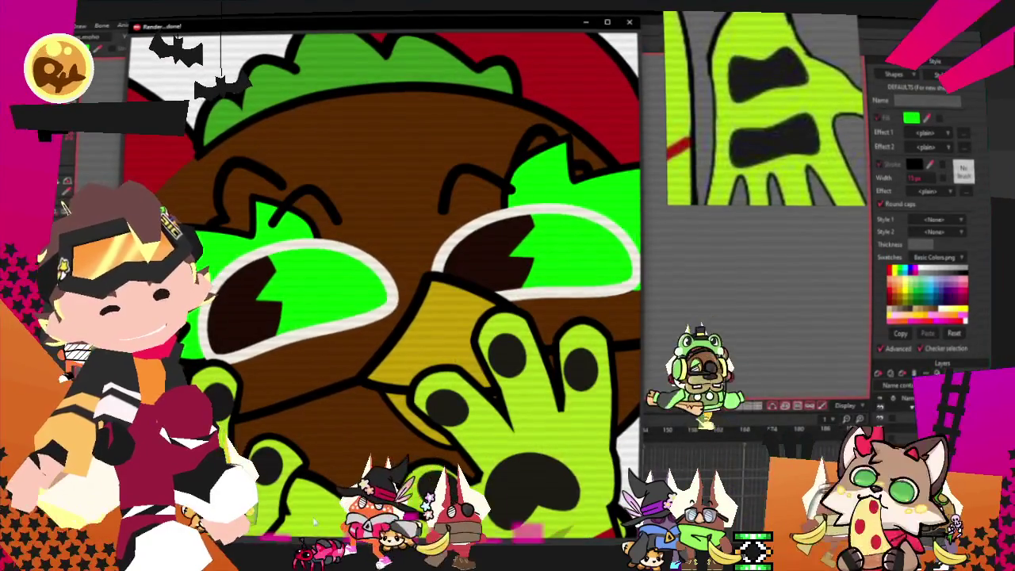
pyautogui.click(629, 21)
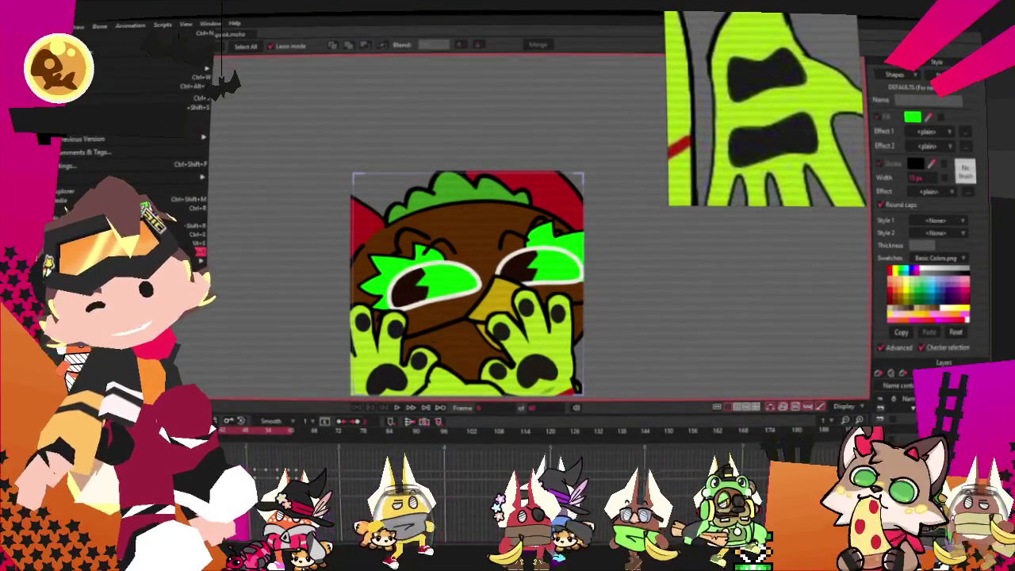
pyautogui.press('Escape')
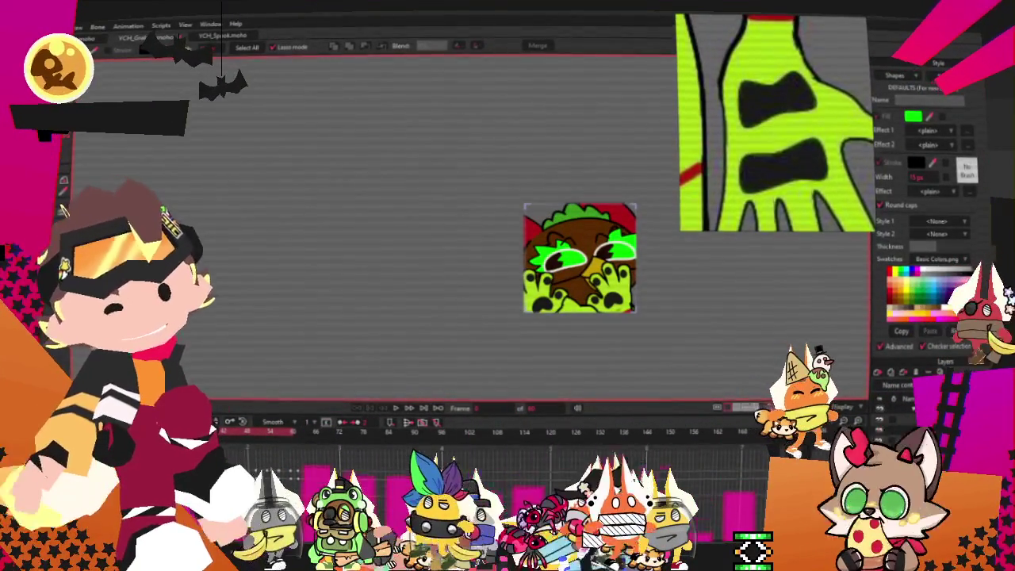
# - Open the File menu
pyautogui.hotkey('alt', 'f')
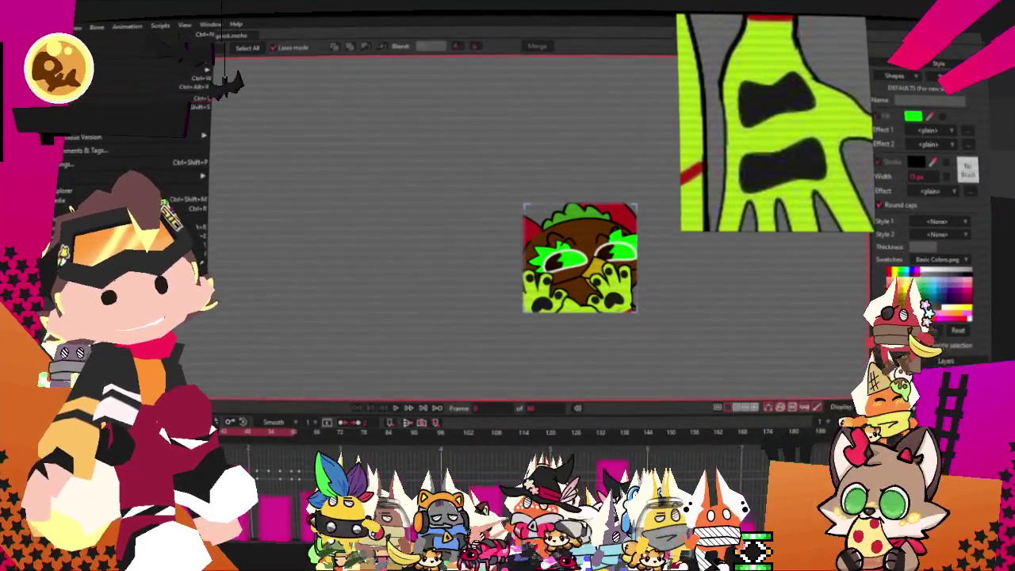
# - Load the recent emote .moho file in a new tab and switch to Transform Layer
pyautogui.press('Return')
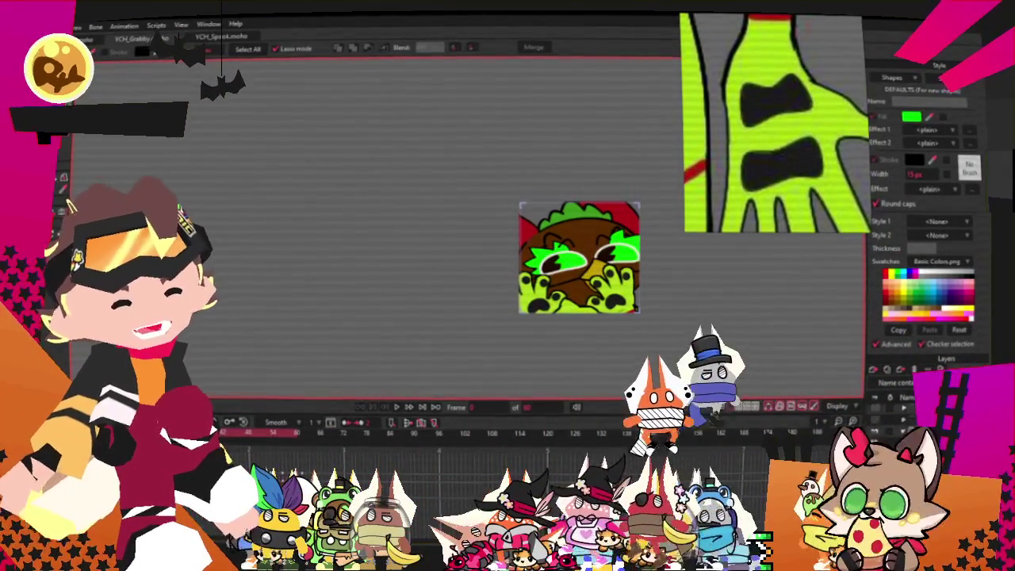
pyautogui.press('m')
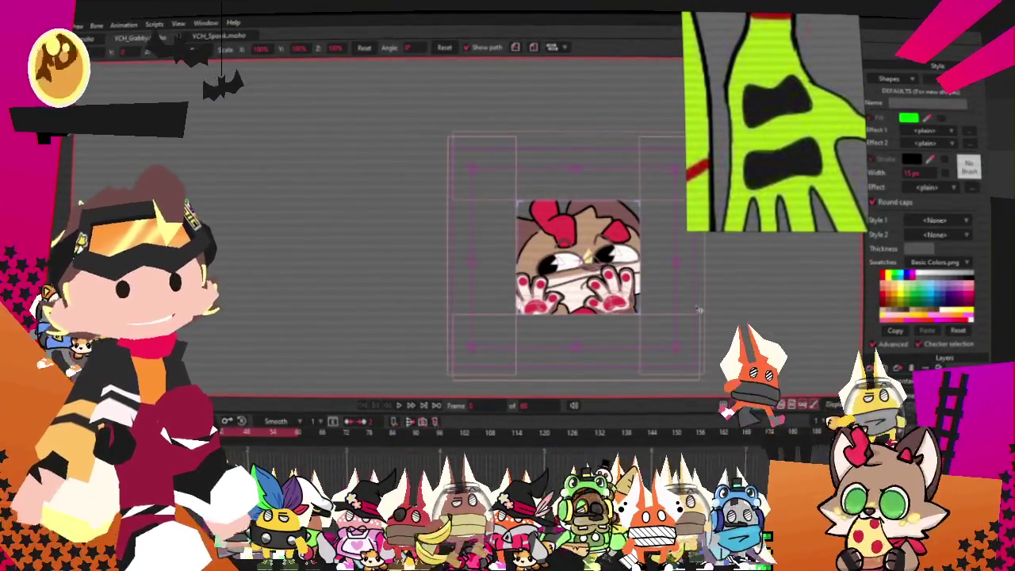
pyautogui.scroll(-2, 499, 191)
pyautogui.scroll(-1, 627, 219)
pyautogui.scroll(2, 575, 238)
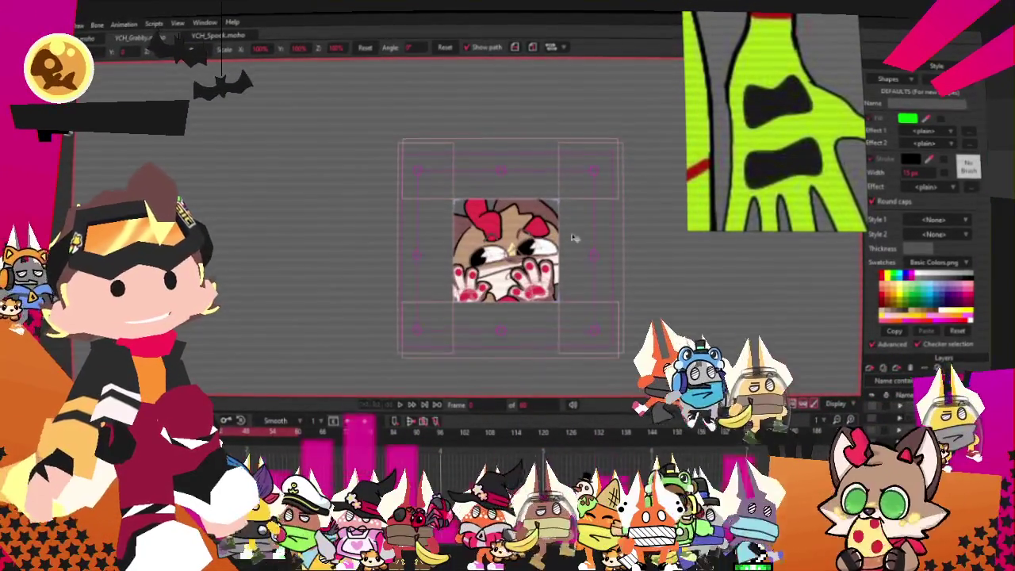
pyautogui.scroll(-1, 575, 237)
pyautogui.scroll(2, 539, 230)
pyautogui.scroll(1, 507, 222)
pyautogui.scroll(1, 476, 210)
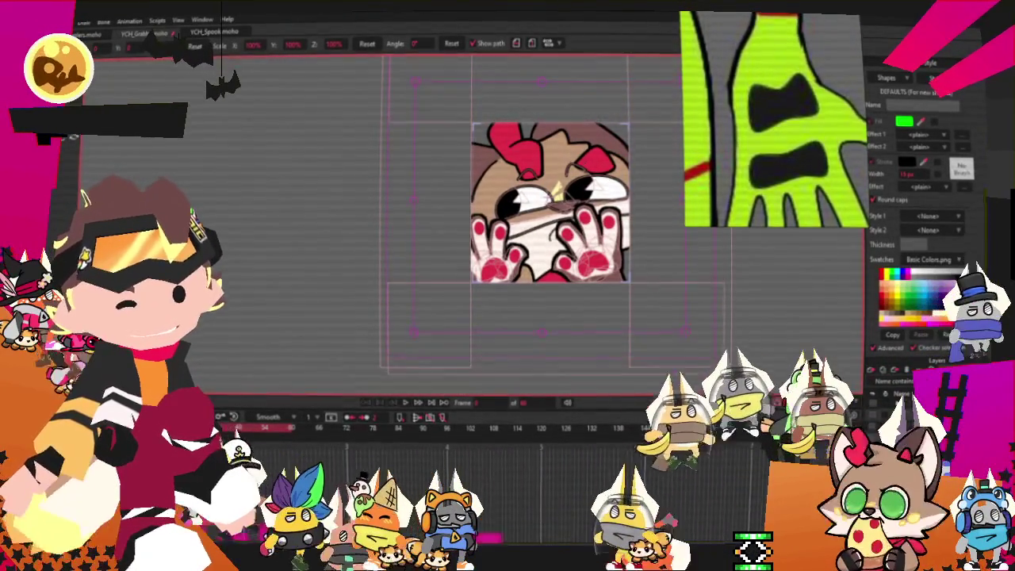
# - Swap the emote image layer's source image for the tan-furred artwork file
pyautogui.doubleClick(912, 393)
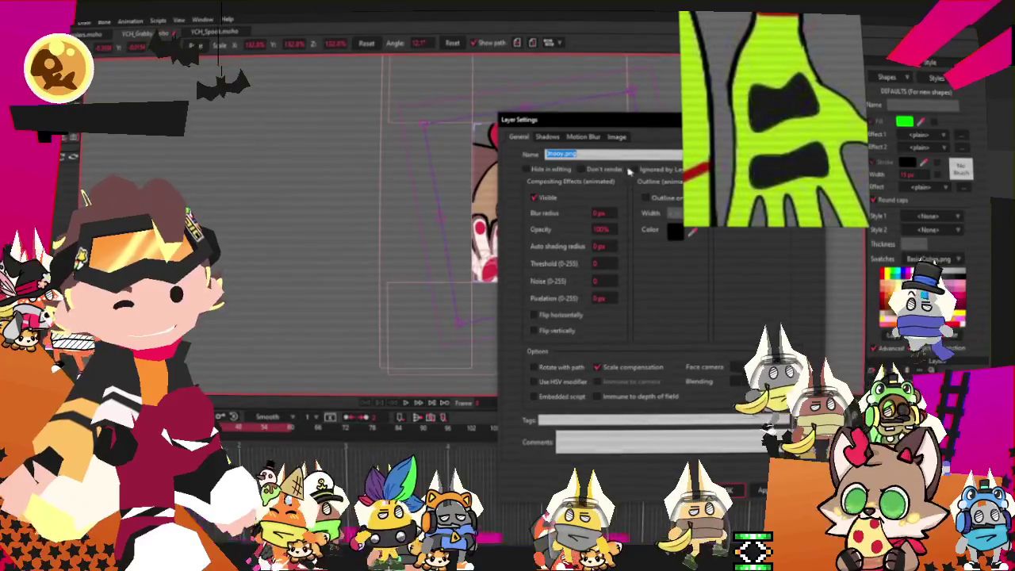
pyautogui.click(617, 136)
pyautogui.click(584, 170)
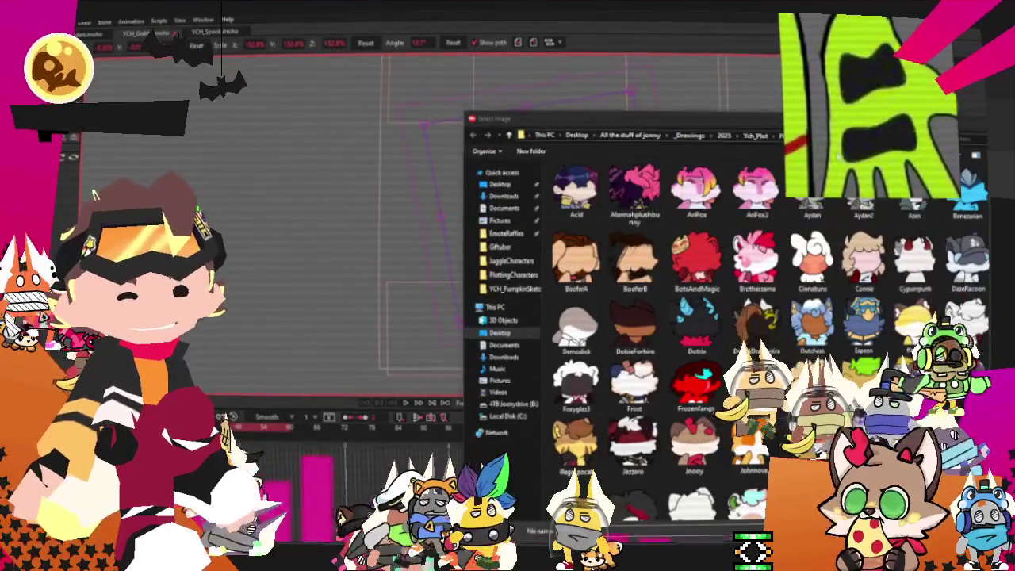
pyautogui.doubleClick(811, 321)
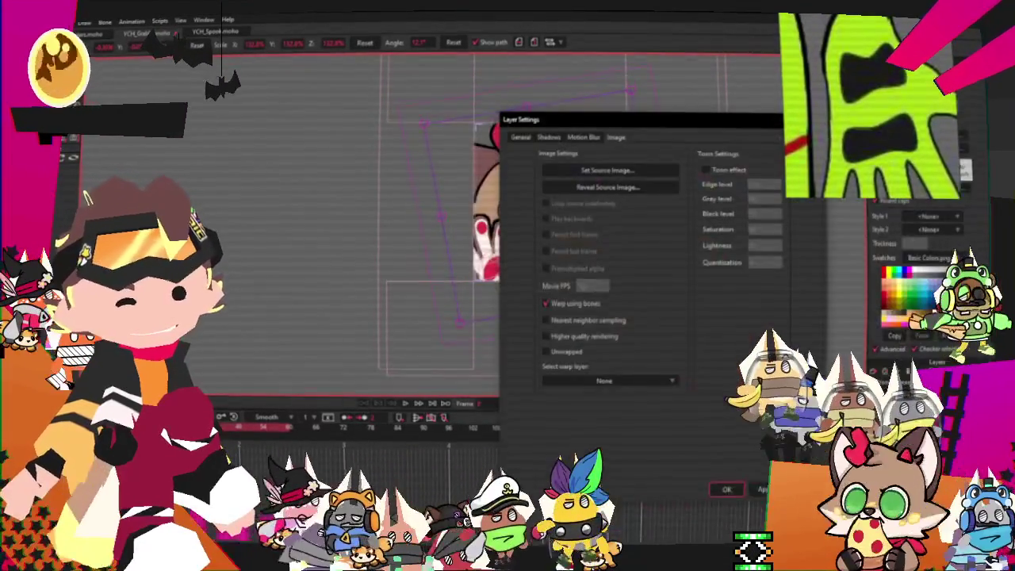
pyautogui.press('Return')
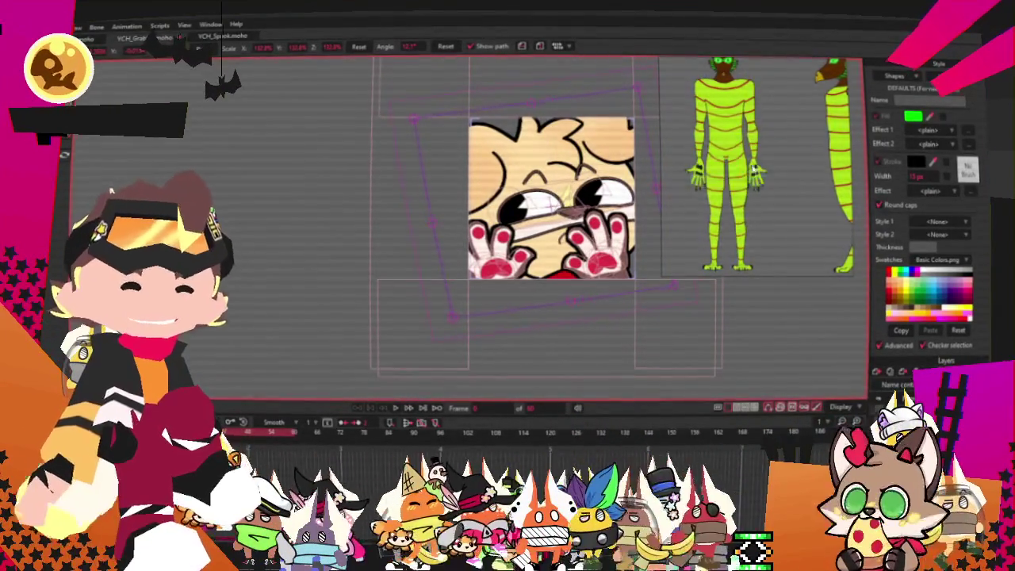
# - Load the tan, floppy-eared dog's reference picture into the Reference panel
pyautogui.scroll(-3, 779, 166)
pyautogui.scroll(-2, 779, 167)
pyautogui.scroll(-2, 780, 167)
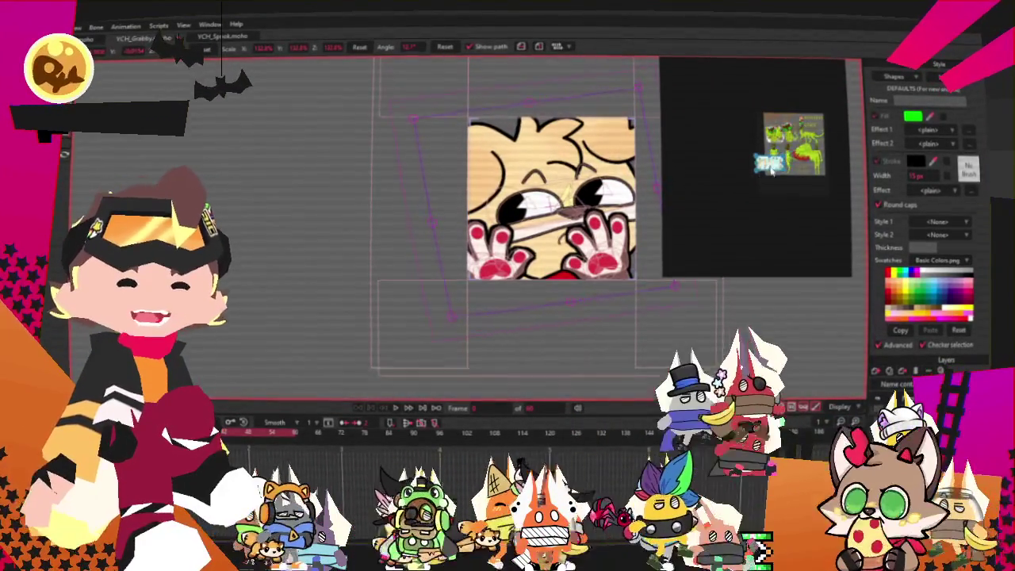
pyautogui.moveTo(756, 172); pyautogui.dragTo(753, 176)
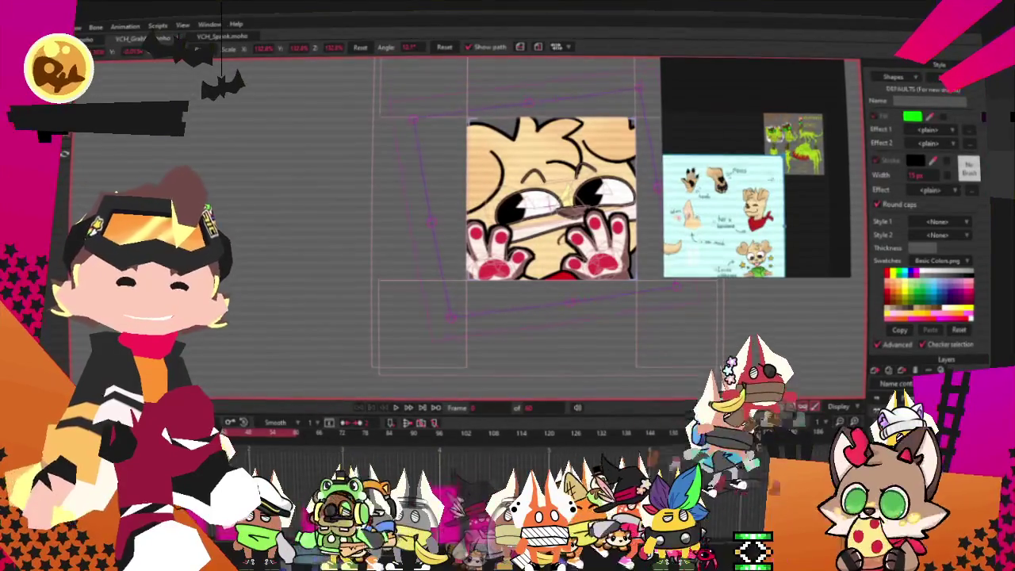
# - Zoom the reference in on the dog's paw and face, then zoom the canvas
pyautogui.scroll(3, 753, 171)
pyautogui.scroll(2, 753, 170)
pyautogui.scroll(2, 753, 170)
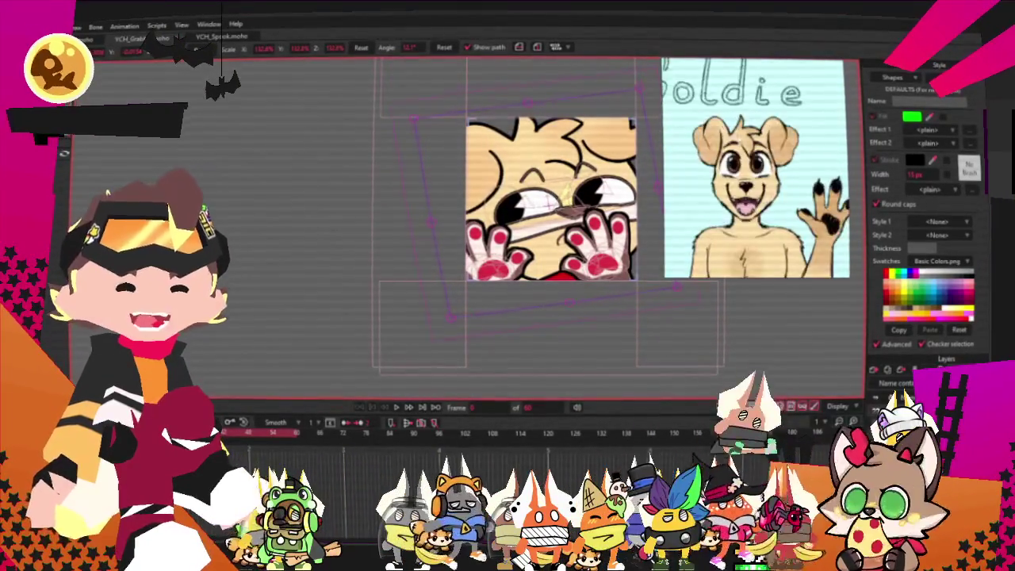
pyautogui.scroll(-2, 754, 170)
pyautogui.scroll(-2, 754, 171)
pyautogui.scroll(3, 753, 170)
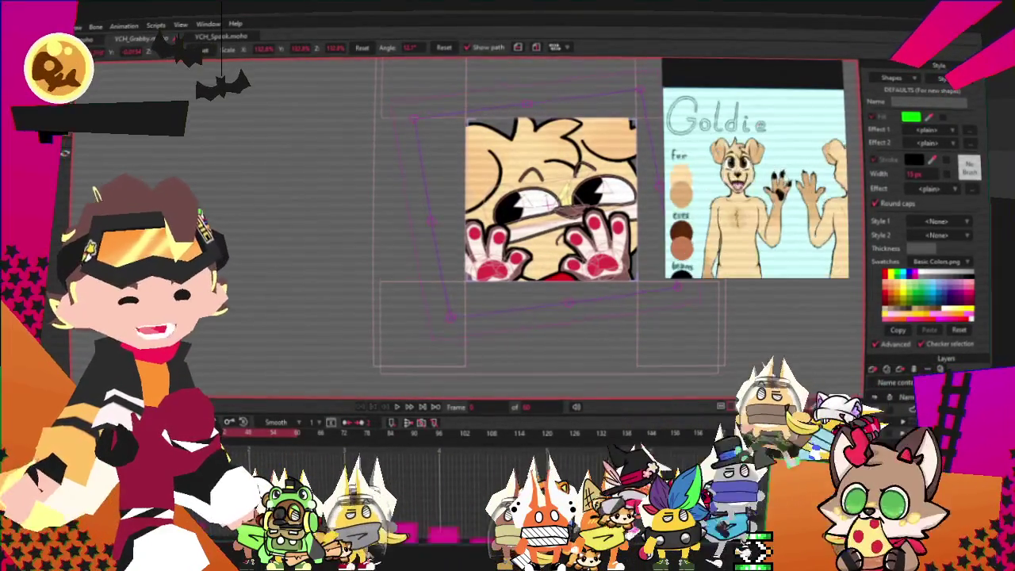
pyautogui.scroll(3, 781, 186)
pyautogui.scroll(2, 781, 186)
pyautogui.moveTo(767, 169); pyautogui.dragTo(793, 130)
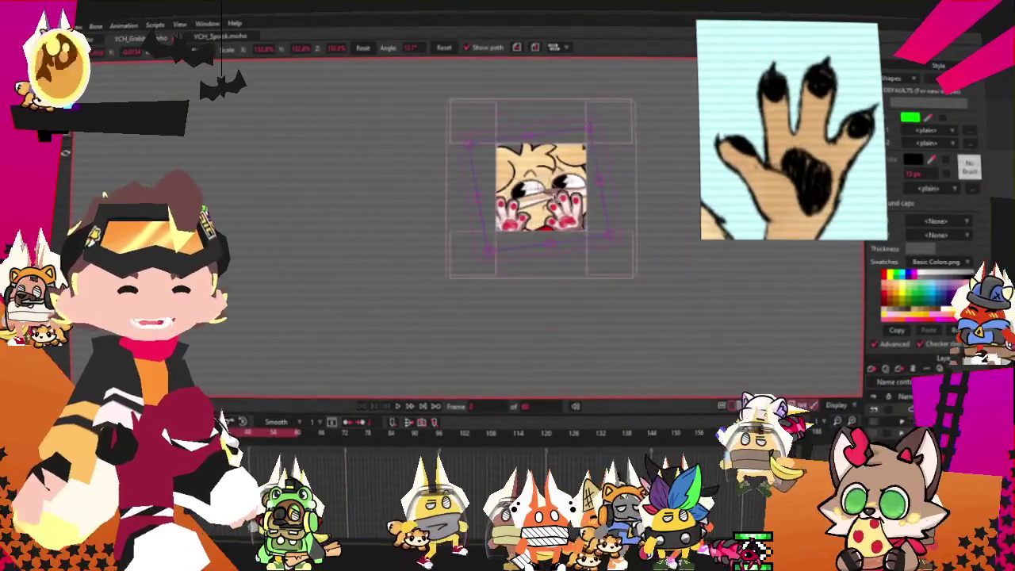
pyautogui.scroll(3, 570, 184)
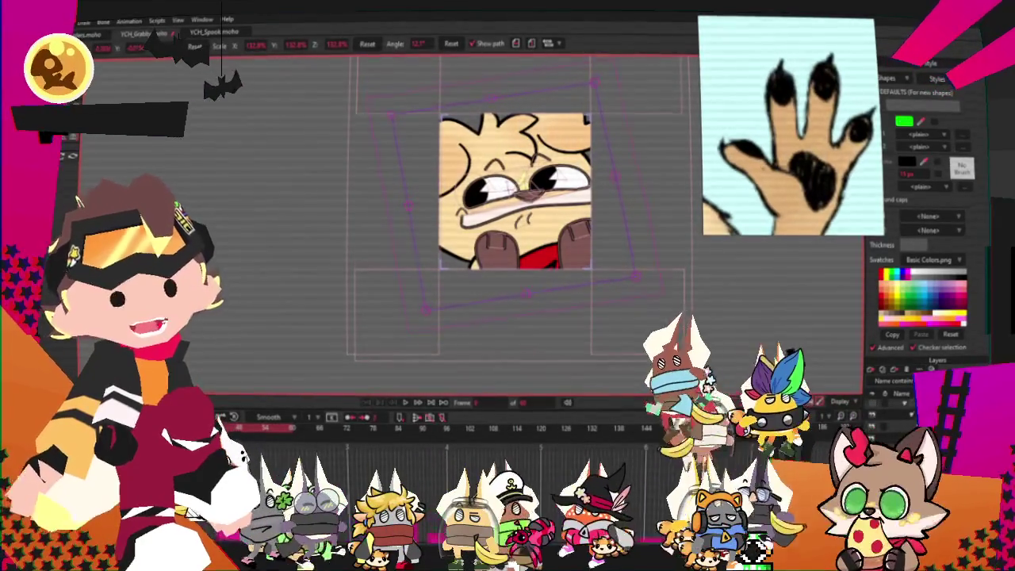
pyautogui.scroll(3, 626, 112)
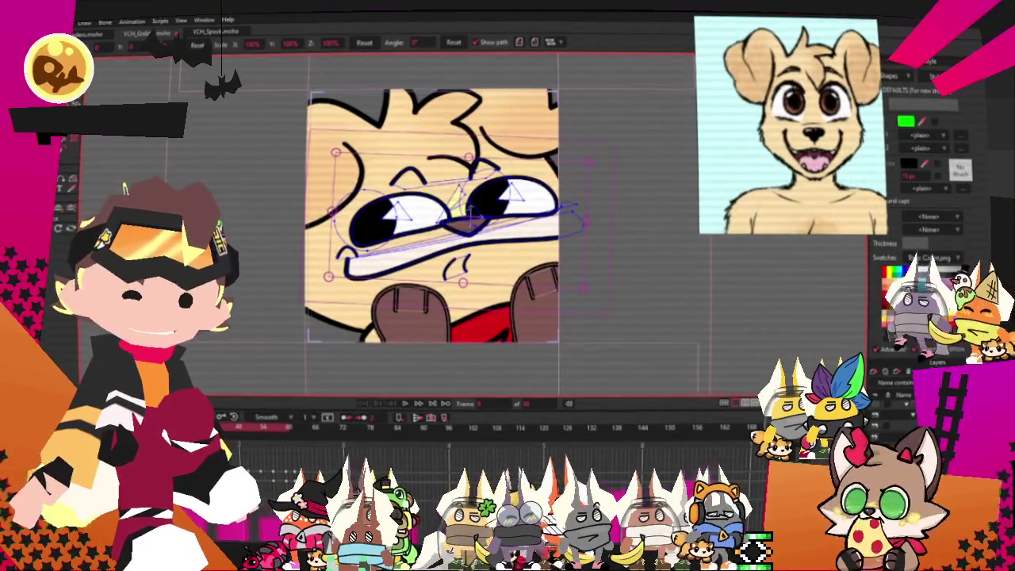
# - Select the nose and both eye shapes with the Select Shape tool
pyautogui.press('g')
pyautogui.scroll(2, 522, 237)
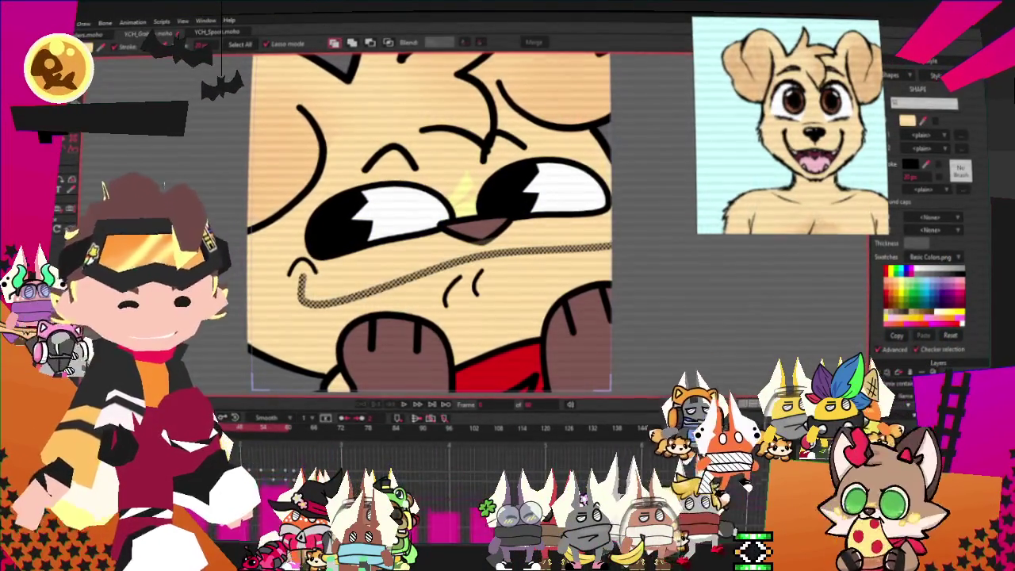
pyautogui.scroll(2, 444, 222)
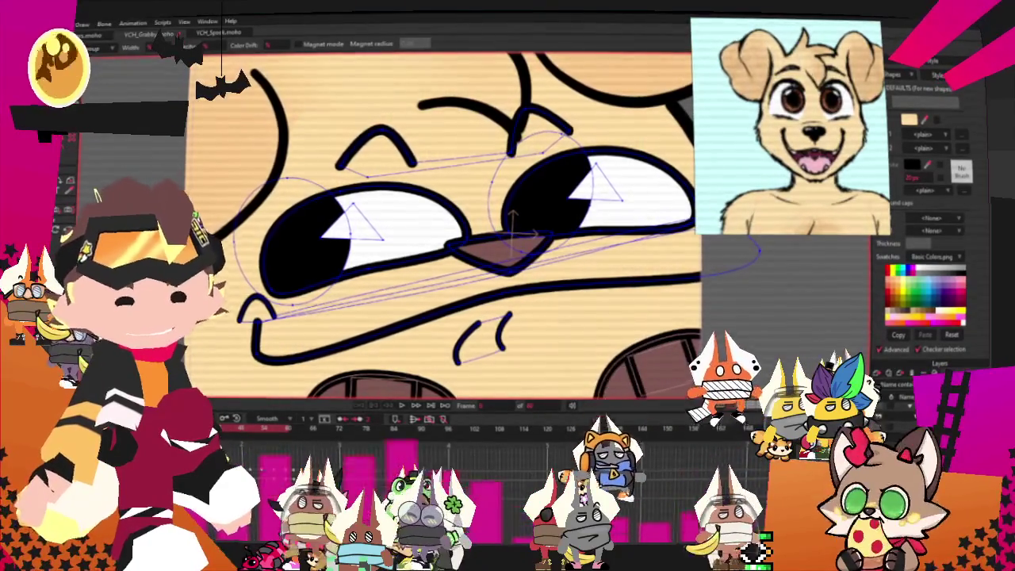
pyautogui.press('g')
pyautogui.click(500, 252)
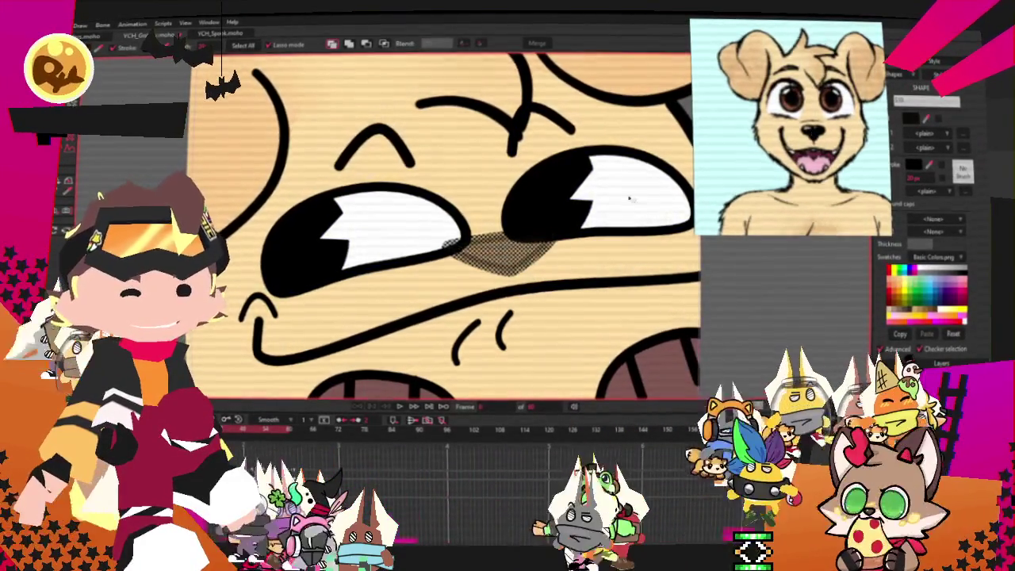
pyautogui.click(559, 191)
pyautogui.keyDown('shift'); pyautogui.click(294, 252); pyautogui.keyUp('shift')
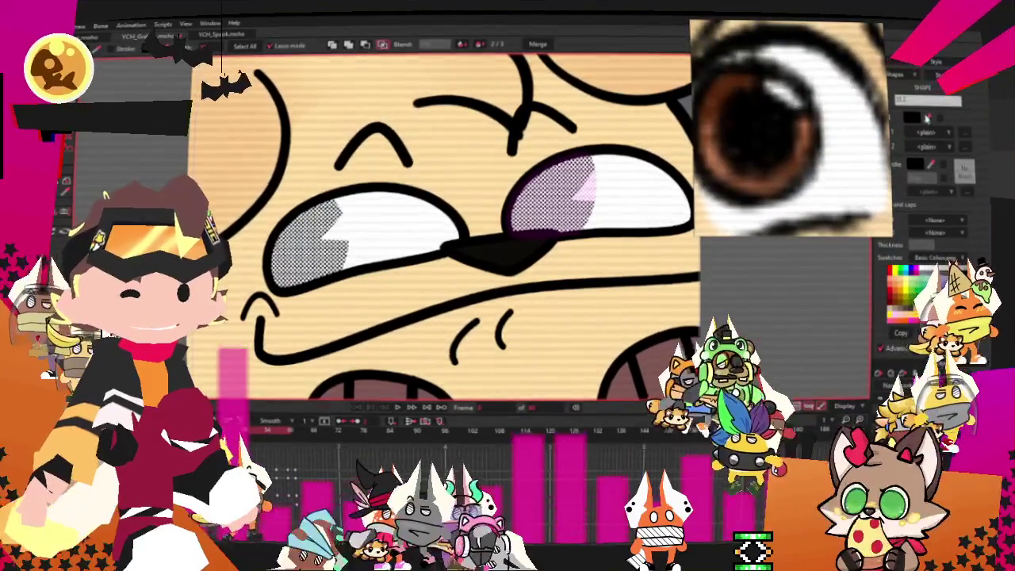
# - Make the selected eyes brown and move to the frame with one paw raised
pyautogui.scroll(-5, 516, 190)
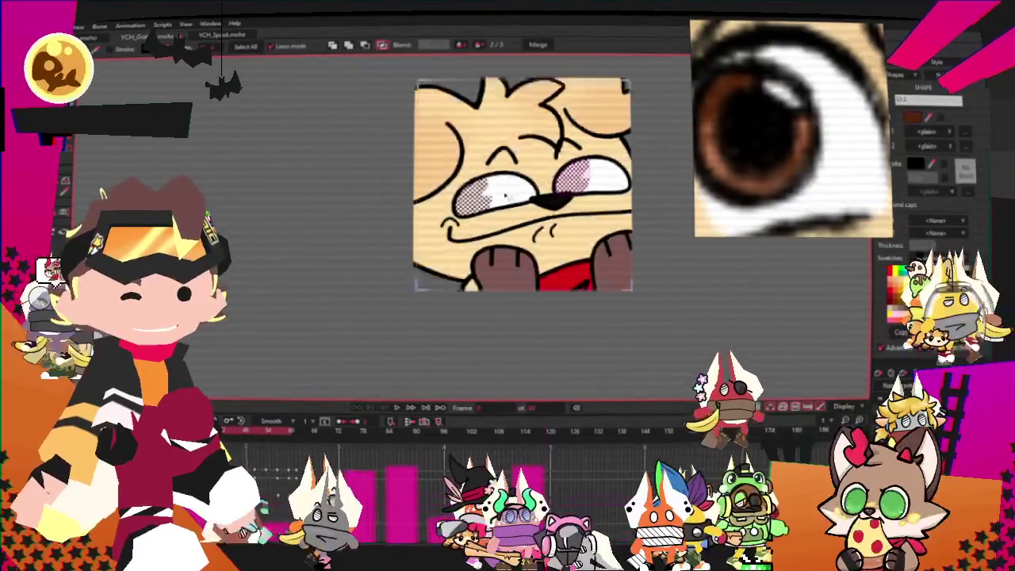
pyautogui.scroll(4, 518, 186)
pyautogui.scroll(1, 496, 186)
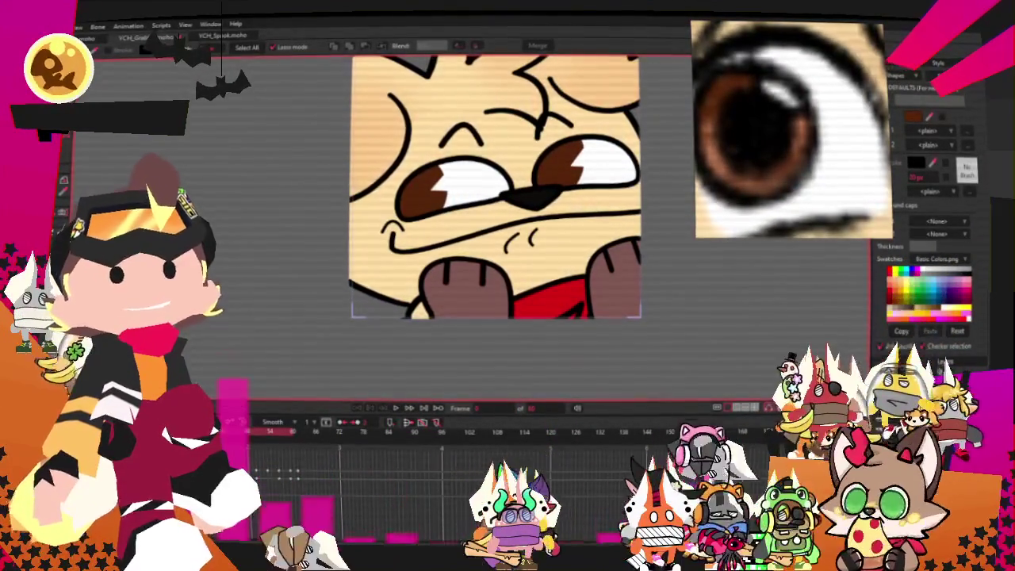
pyautogui.scroll(-3, 363, 173)
pyautogui.scroll(2, 486, 180)
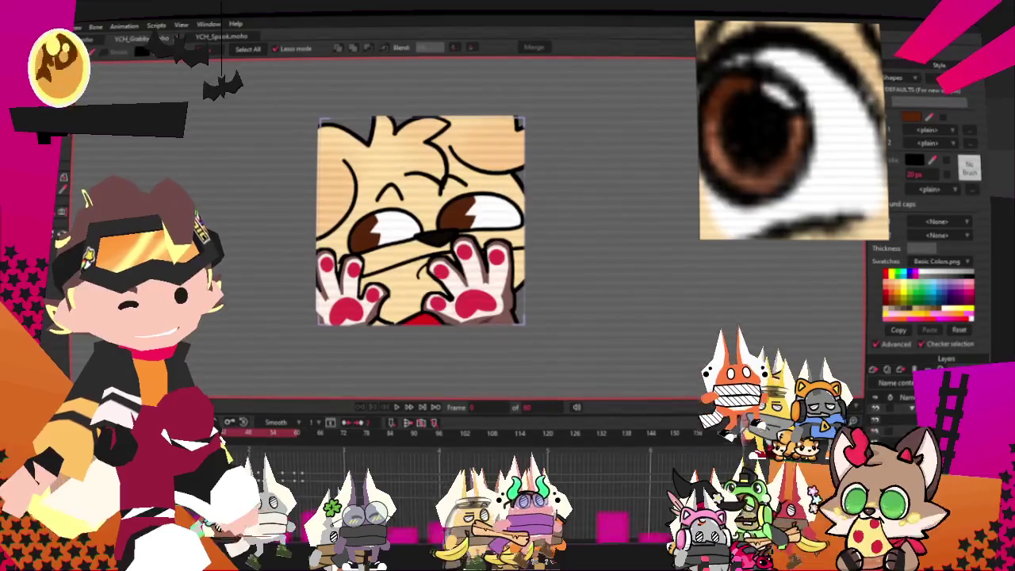
pyautogui.click(399, 407)
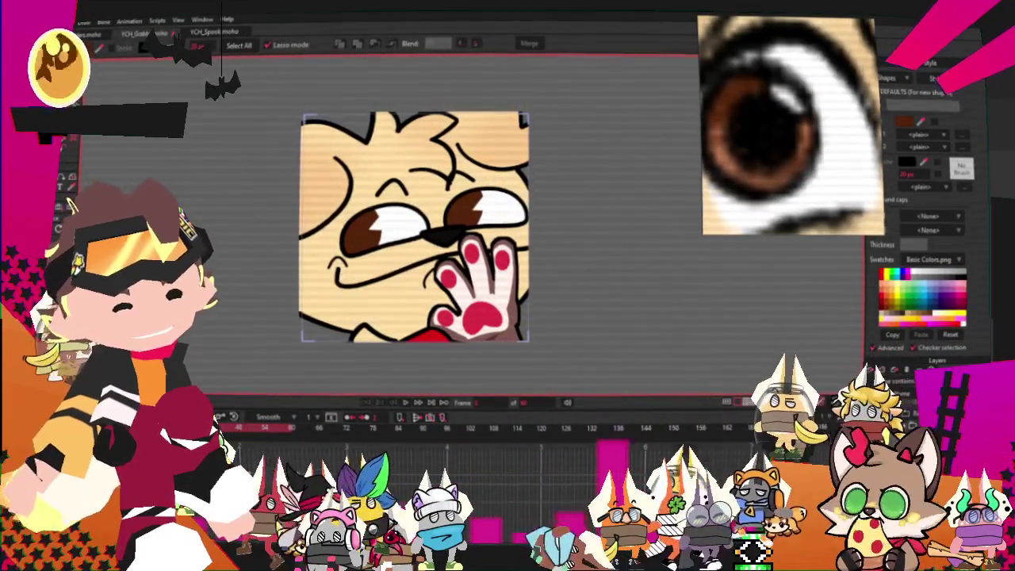
pyautogui.scroll(2, 587, 320)
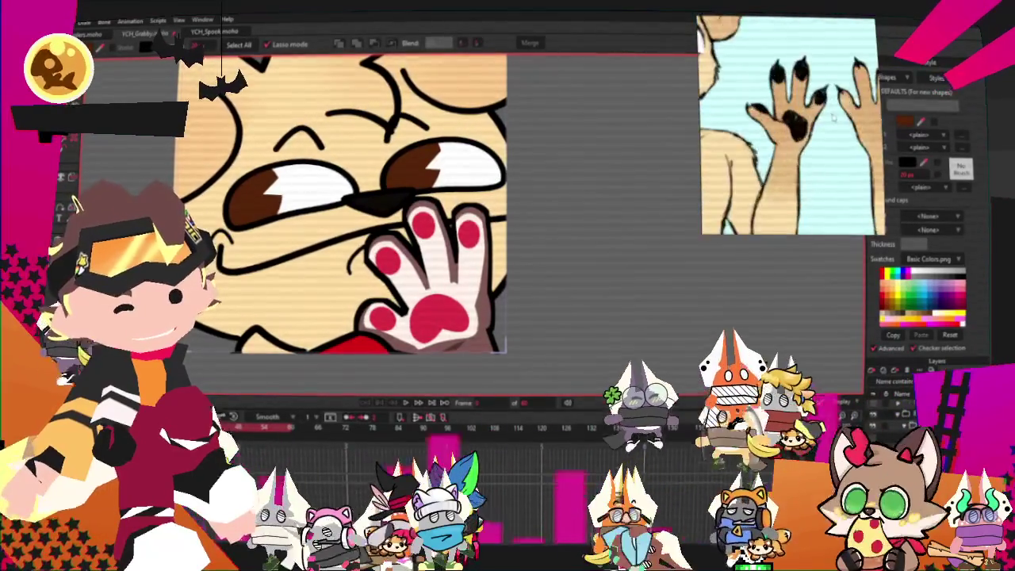
# - Fill the raised hand tan and recolour its red paw pads black
pyautogui.scroll(3, 369, 257)
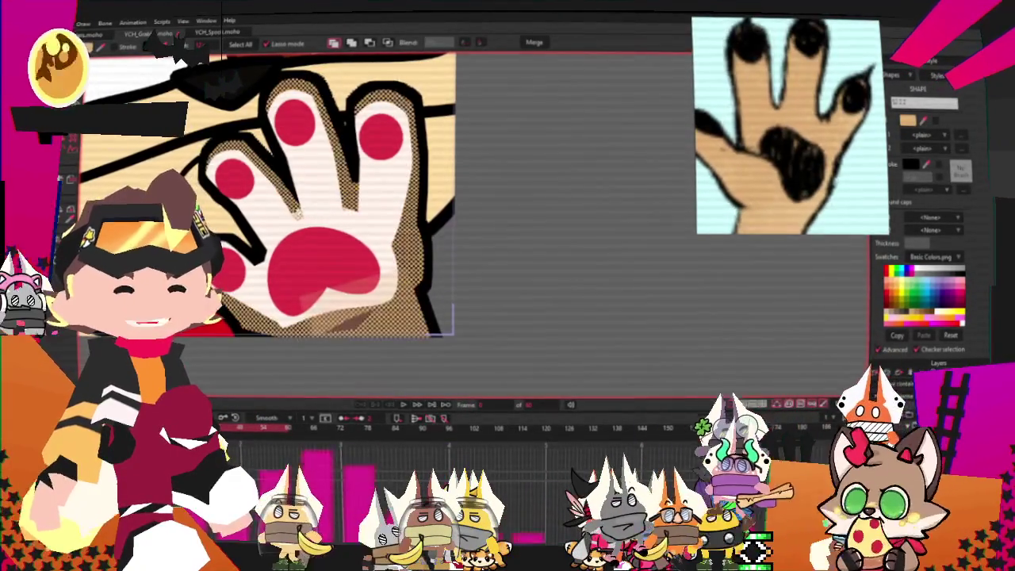
pyautogui.click(296, 212)
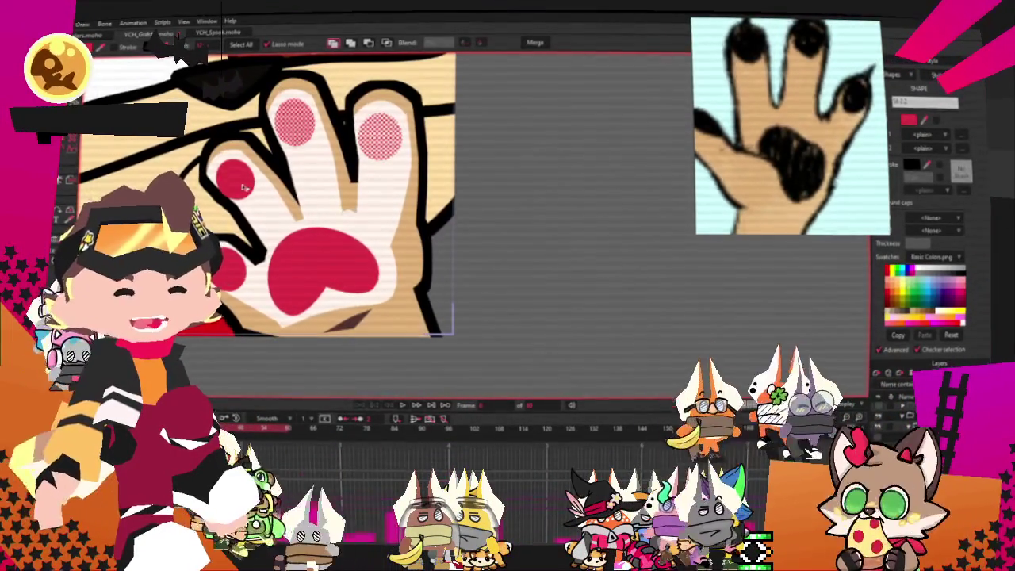
pyautogui.click(316, 265)
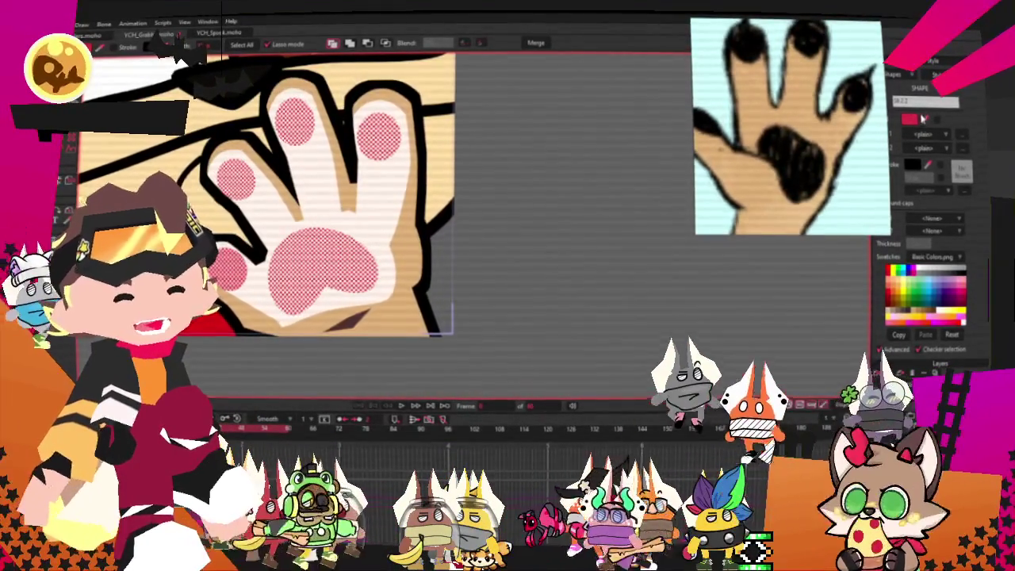
pyautogui.click(920, 119)
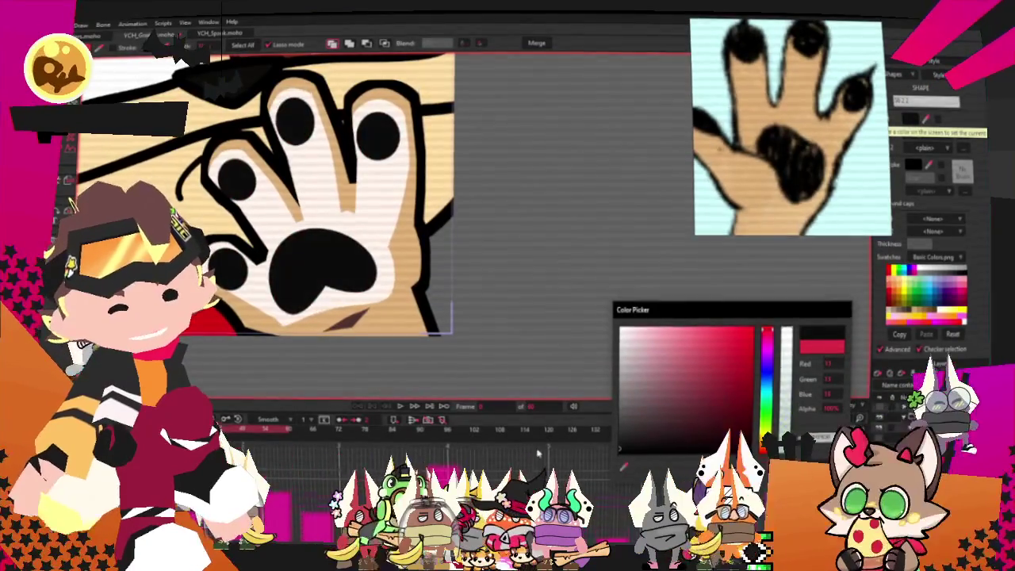
pyautogui.press('Return')
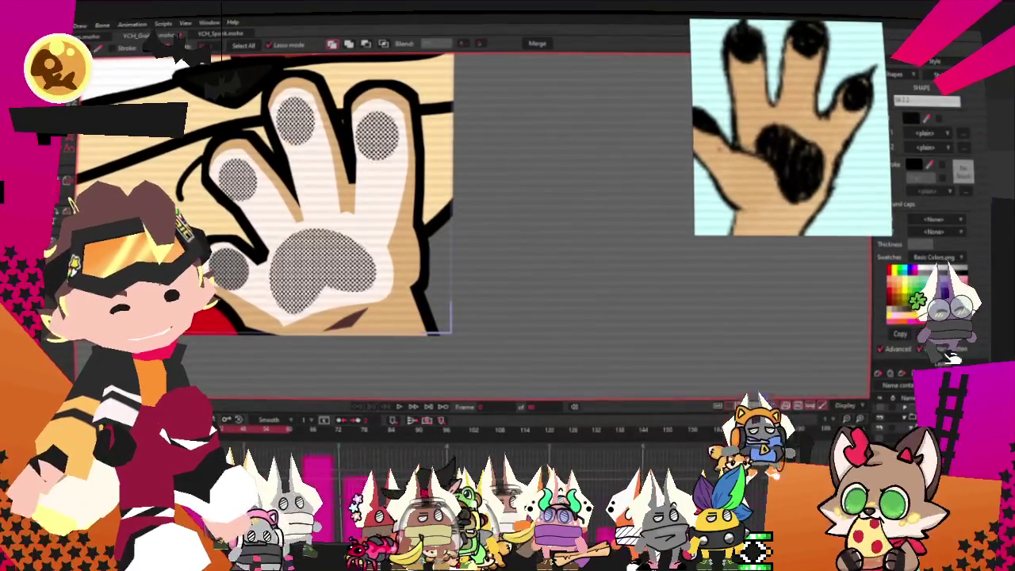
# - Zoom around the raised paw to check the tan fill and black pads
pyautogui.press('t')
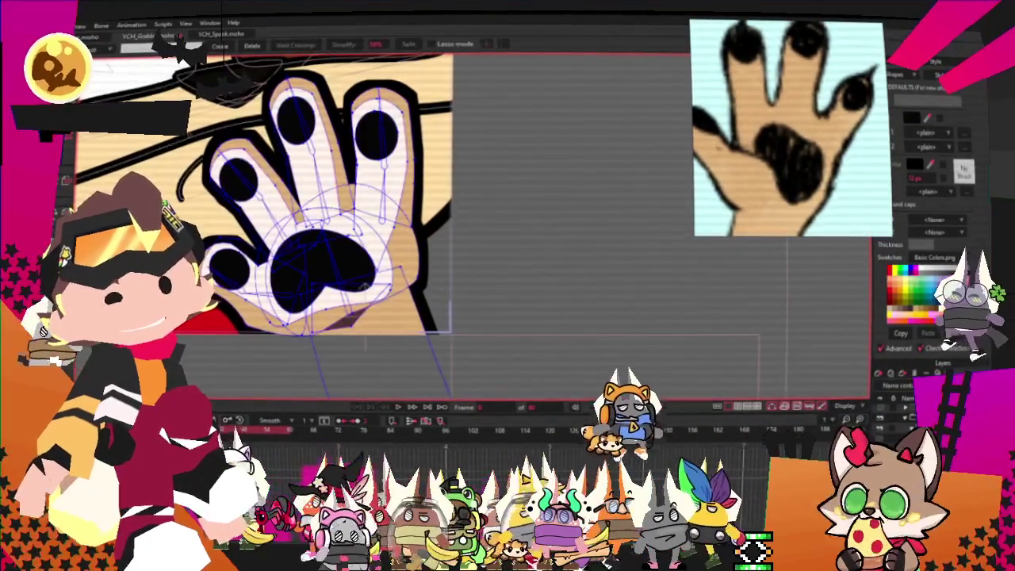
pyautogui.scroll(2, 327, 302)
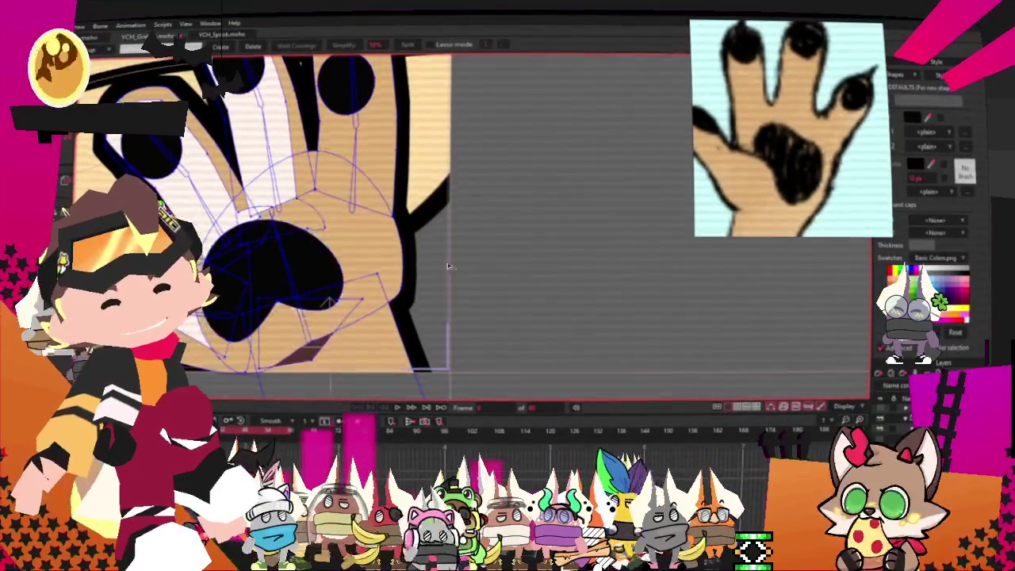
pyautogui.scroll(-2, 448, 267)
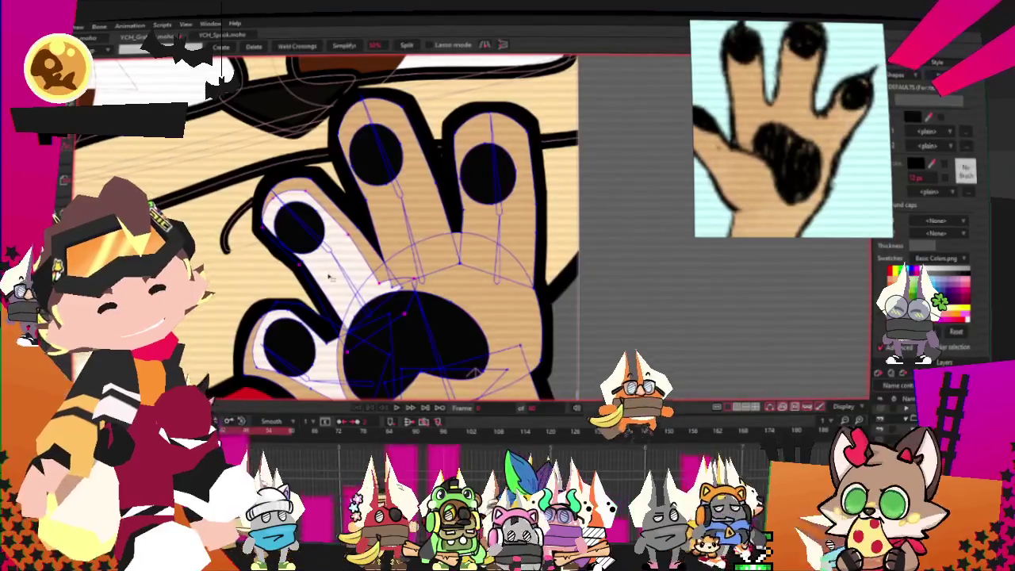
pyautogui.scroll(1, 404, 234)
pyautogui.scroll(-1, 412, 261)
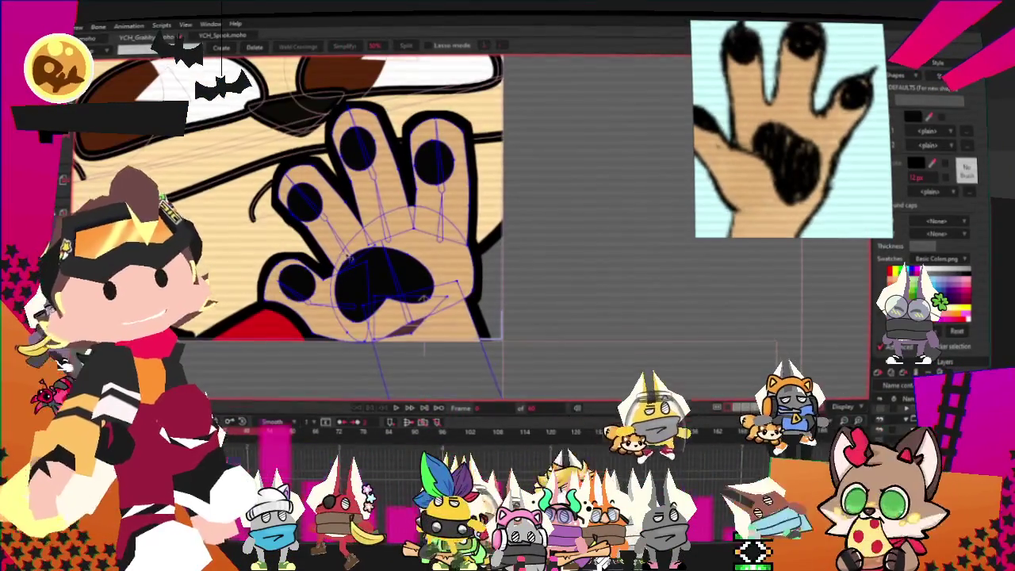
pyautogui.scroll(-1, 408, 246)
pyautogui.scroll(-1, 402, 230)
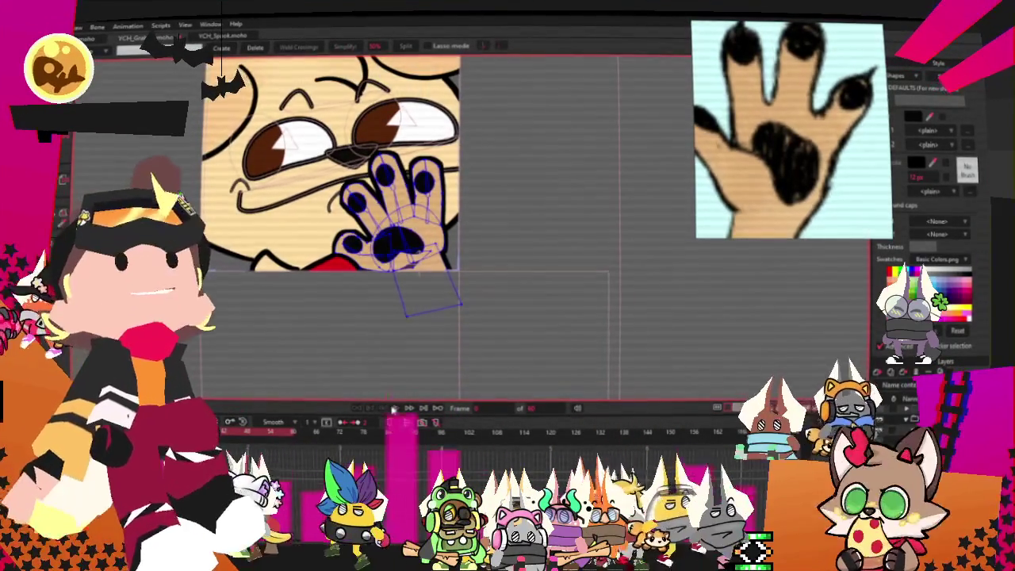
pyautogui.scroll(1, 428, 238)
pyautogui.scroll(-2, 481, 370)
pyautogui.scroll(1, 508, 238)
pyautogui.scroll(1, 608, 262)
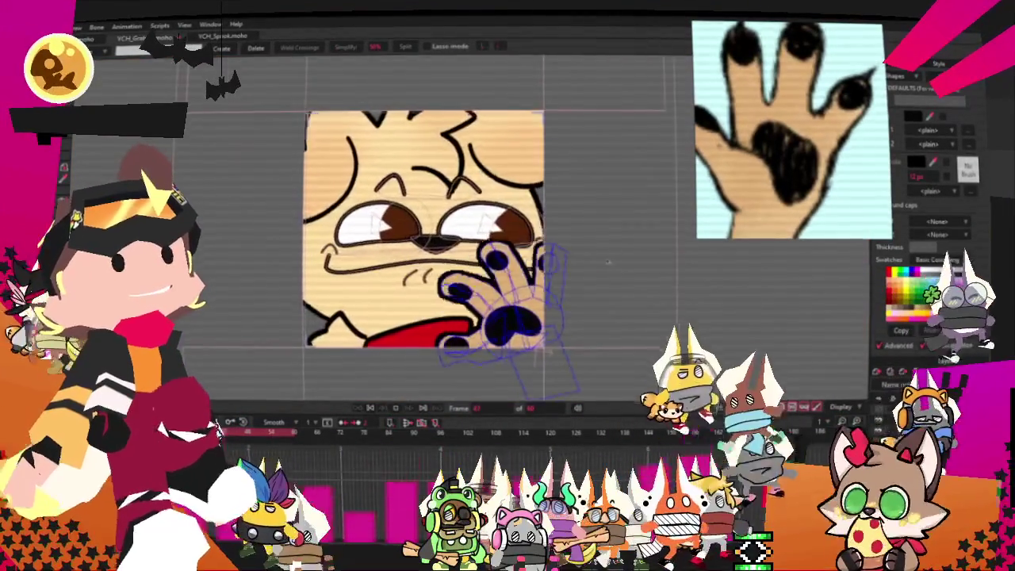
pyautogui.scroll(-1, 608, 262)
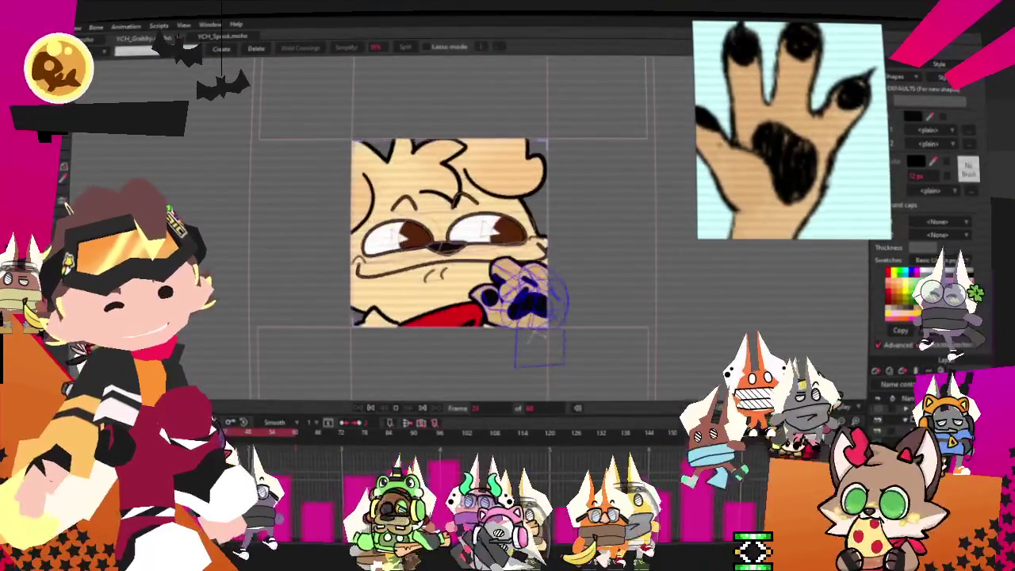
pyautogui.scroll(-1, 535, 325)
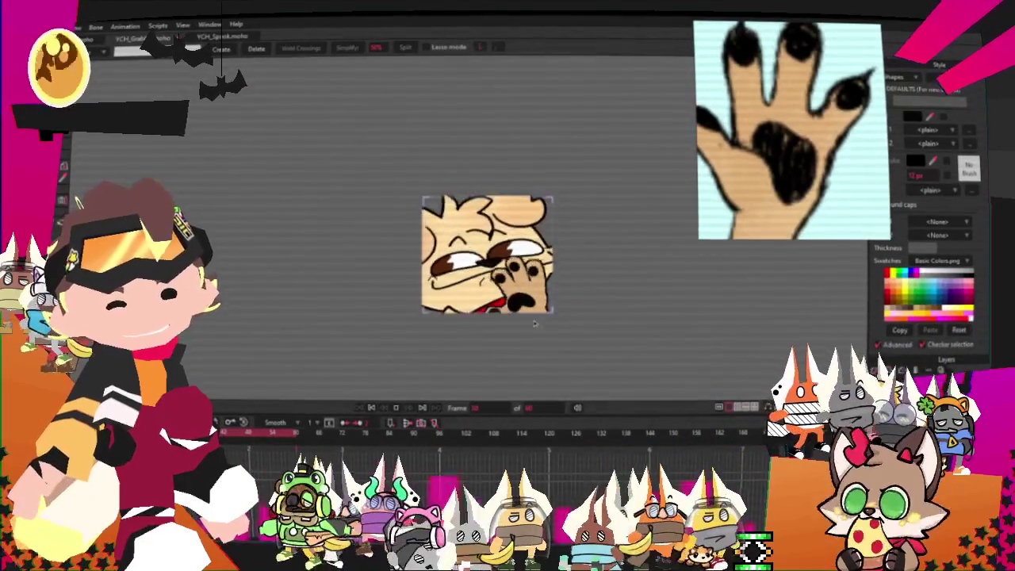
pyautogui.scroll(2, 578, 301)
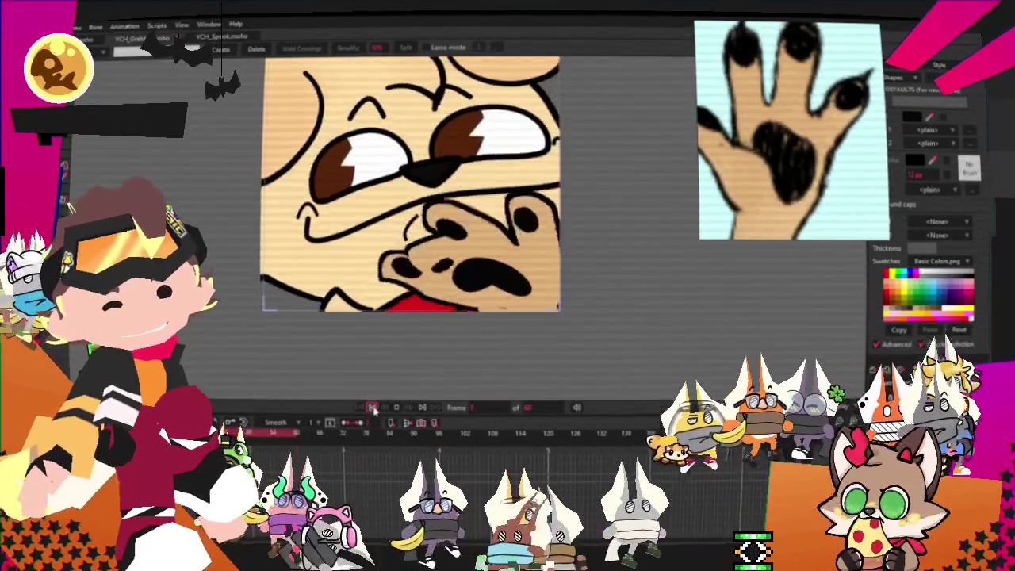
pyautogui.scroll(2, 482, 299)
pyautogui.press('g')
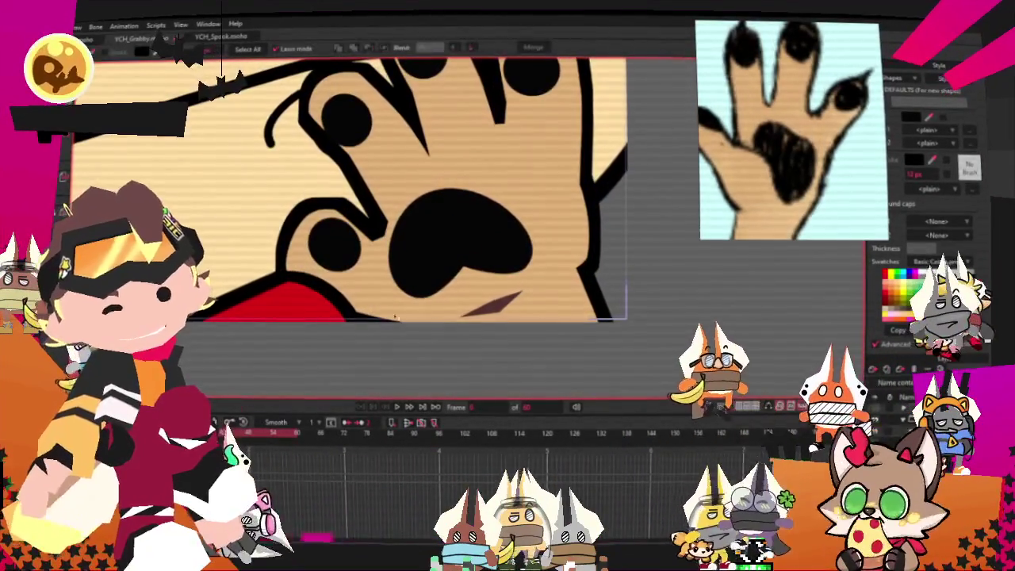
pyautogui.click(493, 305)
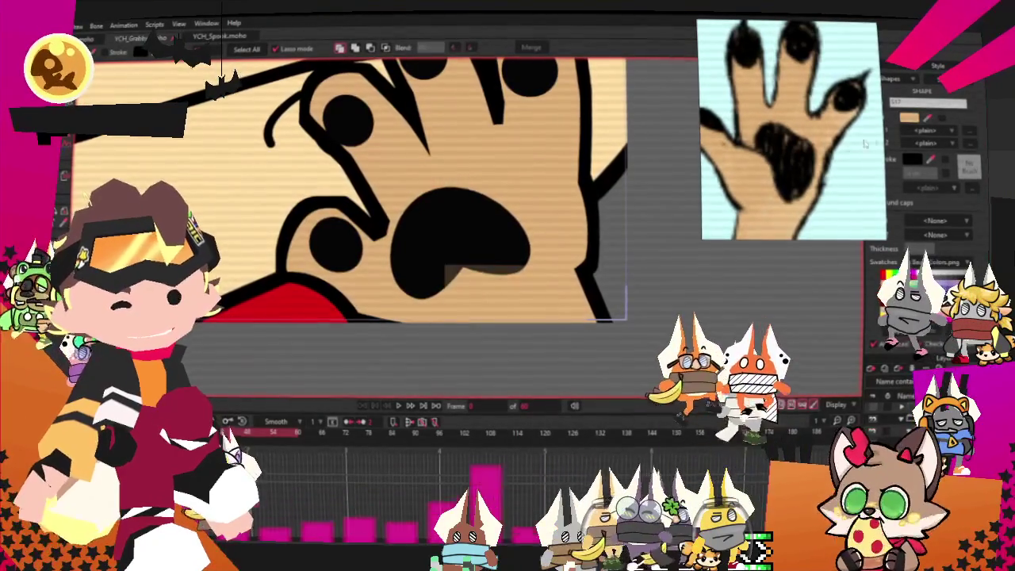
pyautogui.click(909, 117)
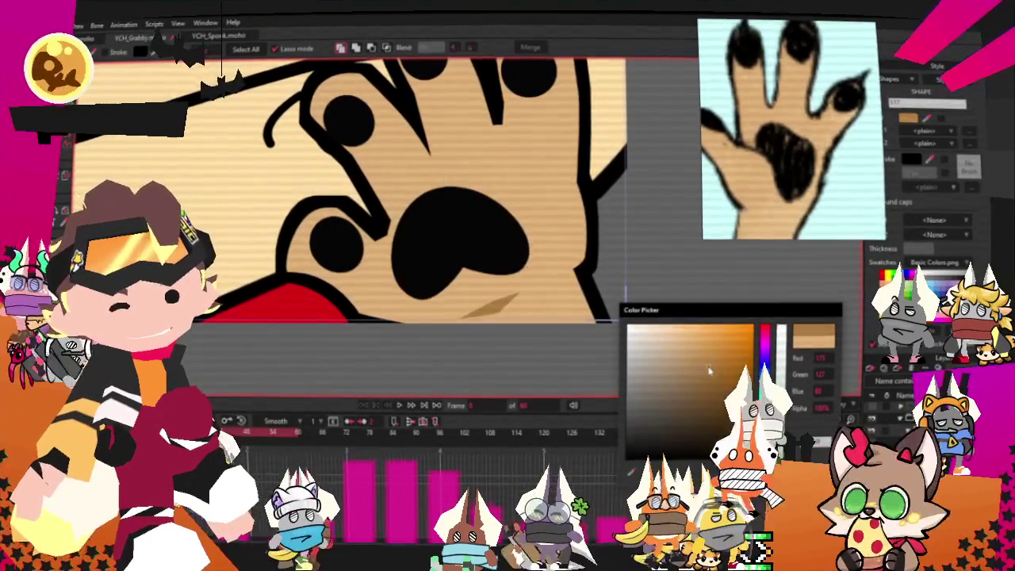
pyautogui.click(706, 298)
pyautogui.scroll(-2, 706, 297)
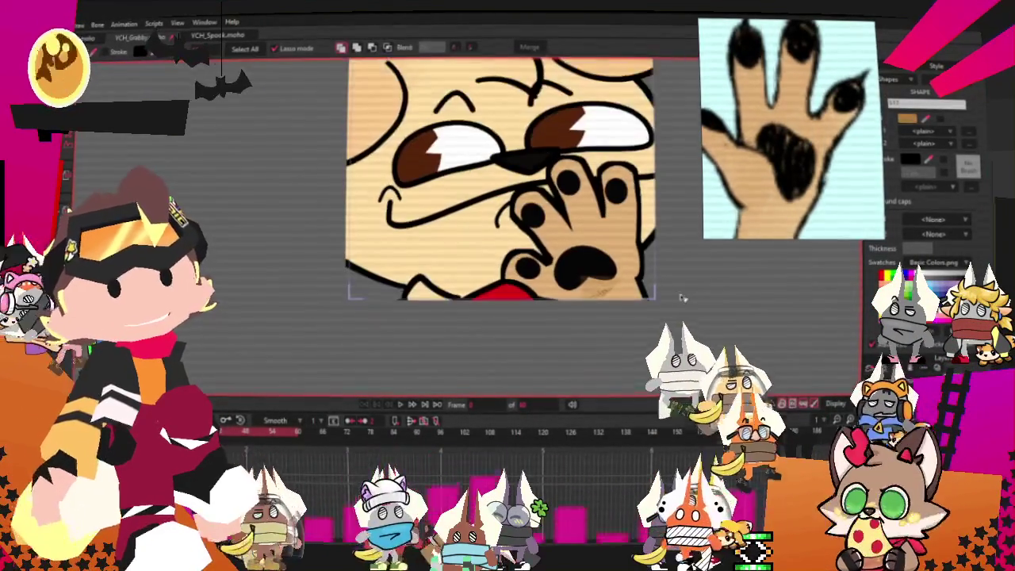
pyautogui.scroll(-2, 331, 230)
pyautogui.scroll(2, 381, 391)
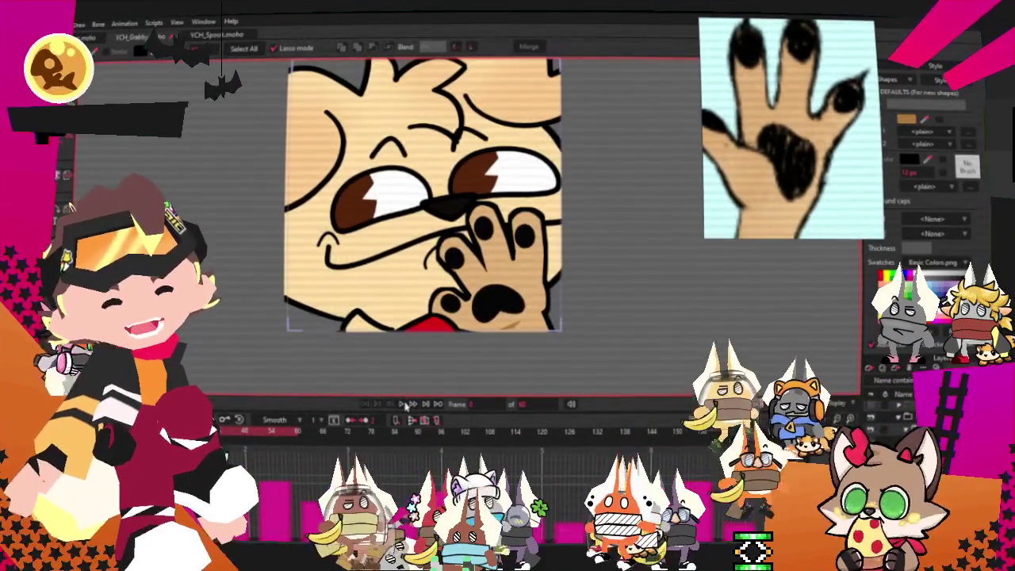
pyautogui.scroll(-2, 474, 262)
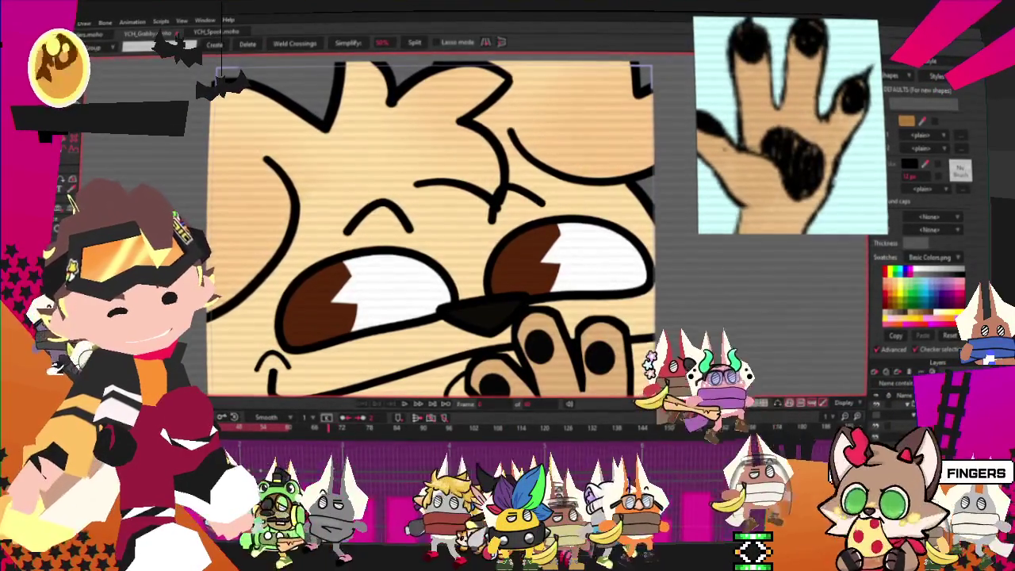
# - Select the eyebrow points and nudge them slightly to the right
pyautogui.scroll(1, 555, 206)
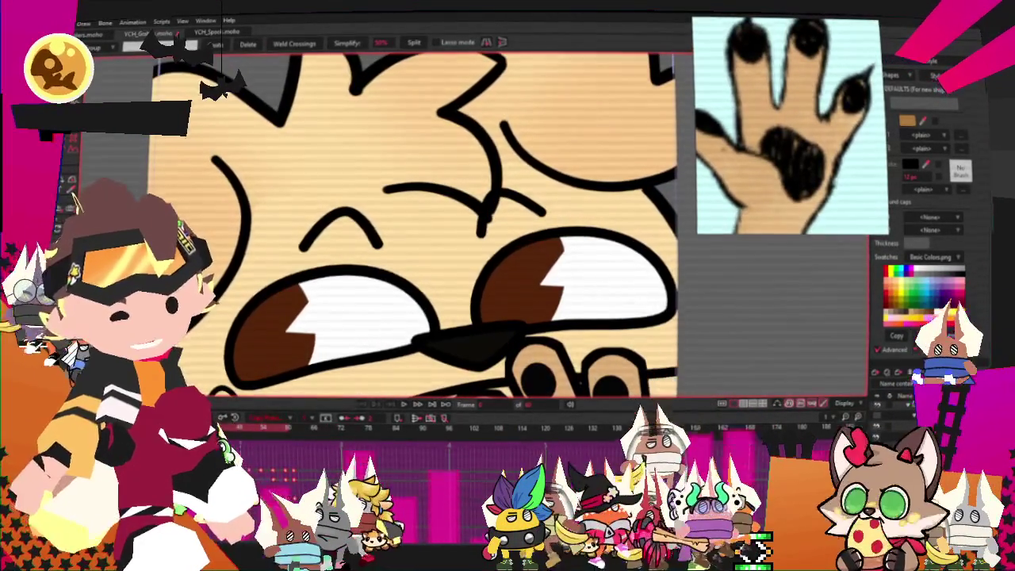
pyautogui.press('a')
pyautogui.scroll(1, 475, 238)
pyautogui.scroll(-1, 444, 238)
pyautogui.press('t')
pyautogui.hotkey('ctrl', 'a')
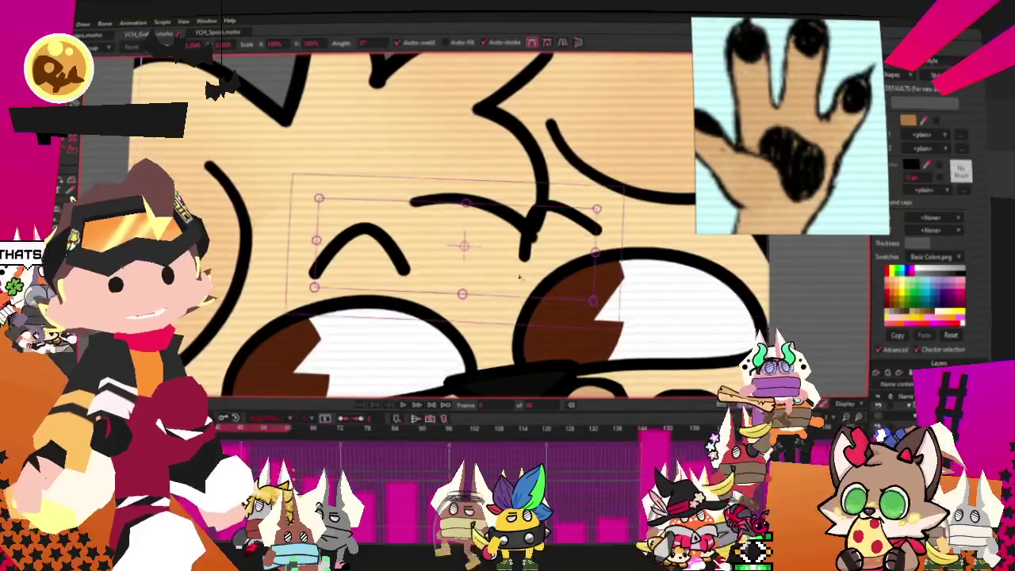
pyautogui.moveTo(595, 224)
pyautogui.mouseDown()
pyautogui.moveTo(621, 251)
pyautogui.moveTo(597, 248)
pyautogui.mouseUp()
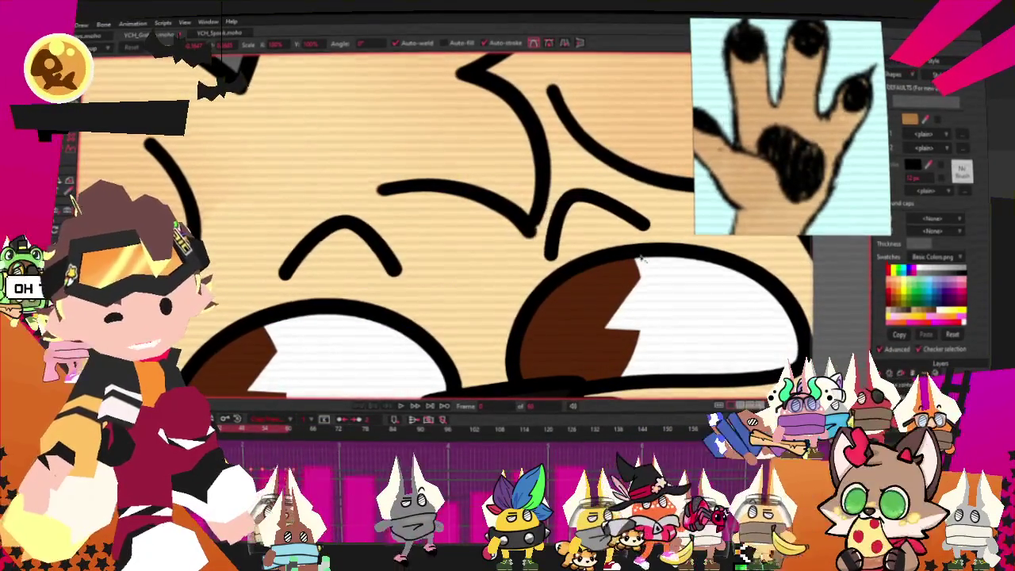
pyautogui.moveTo(512, 333); pyautogui.dragTo(505, 333)
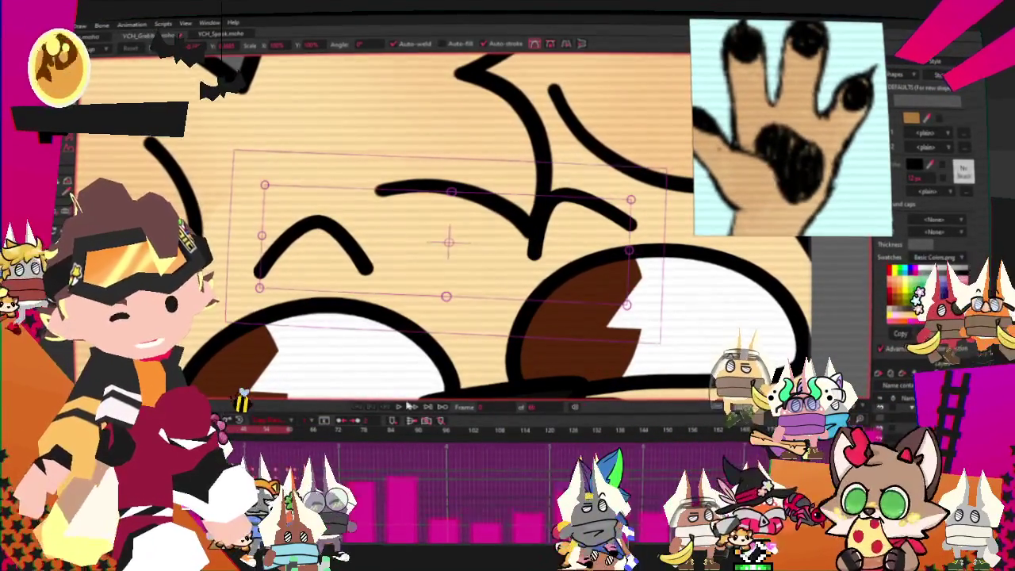
# - Play the animation to preview the adjusted eyebrows
pyautogui.scroll(-3, 579, 268)
pyautogui.scroll(-2, 486, 291)
pyautogui.press('space')
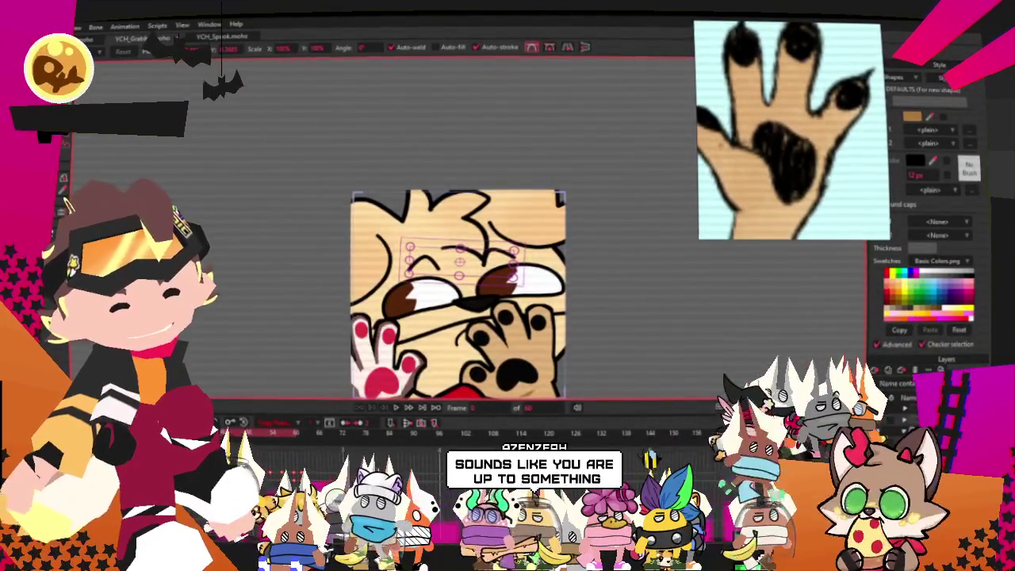
pyautogui.scroll(5, 399, 296)
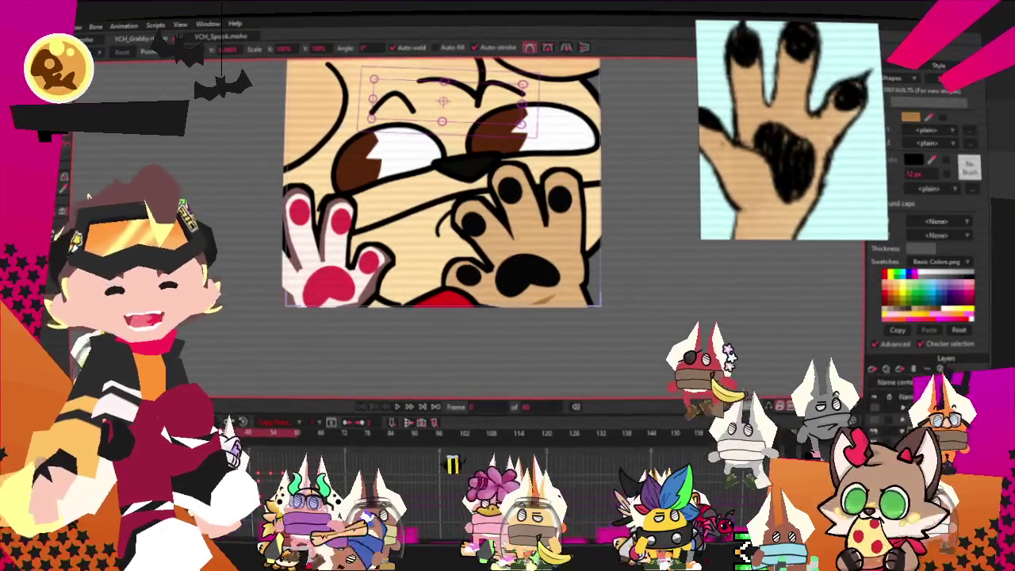
# - Deselect the eyebrows and select the points of the white paw
pyautogui.hotkey('ctrl', 'd')
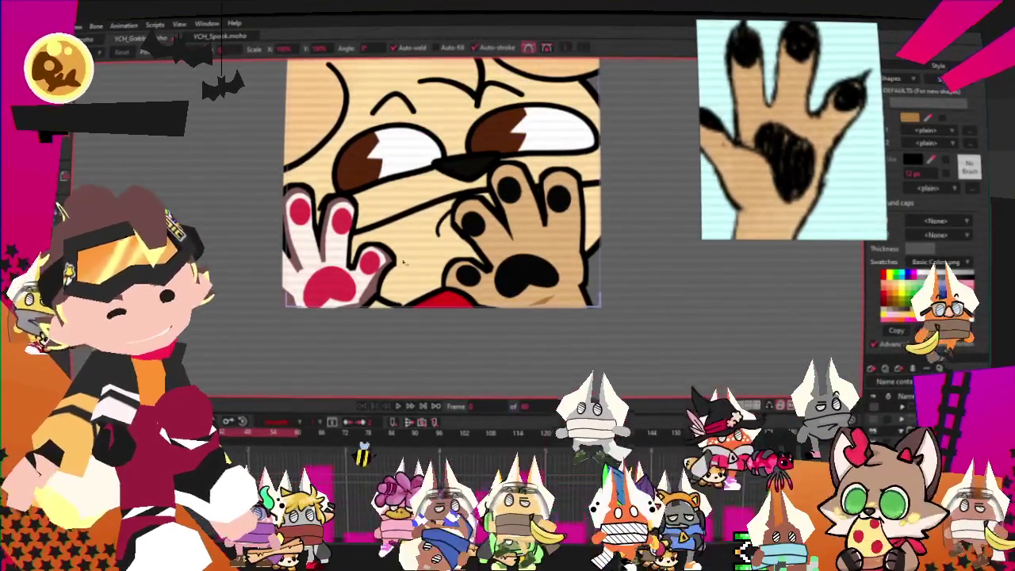
pyautogui.press('g')
pyautogui.scroll(3, 333, 248)
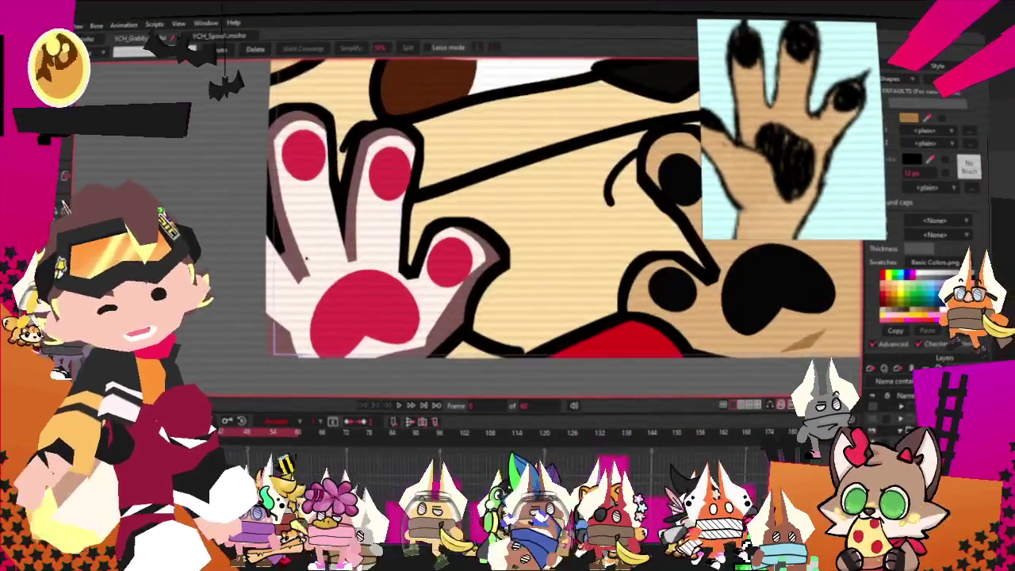
pyautogui.scroll(2, 333, 247)
pyautogui.scroll(1, 333, 247)
pyautogui.moveTo(333, 247)
pyautogui.mouseDown()
pyautogui.moveTo(284, 291)
pyautogui.moveTo(399, 279)
pyautogui.mouseUp()
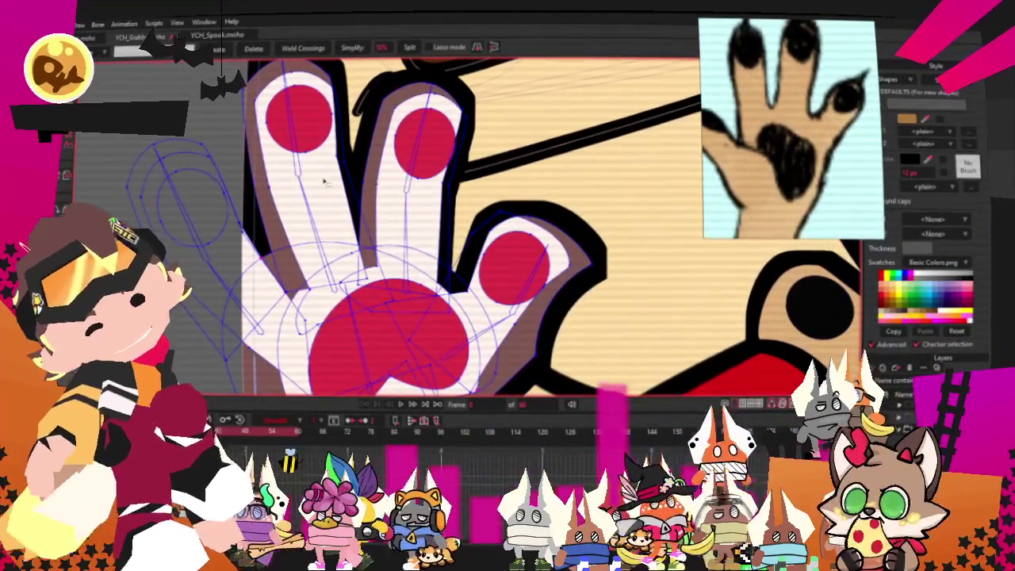
# - Fill the white paw's fingers and palm brown, leaving its red pads
pyautogui.moveTo(405, 203); pyautogui.dragTo(424, 215)
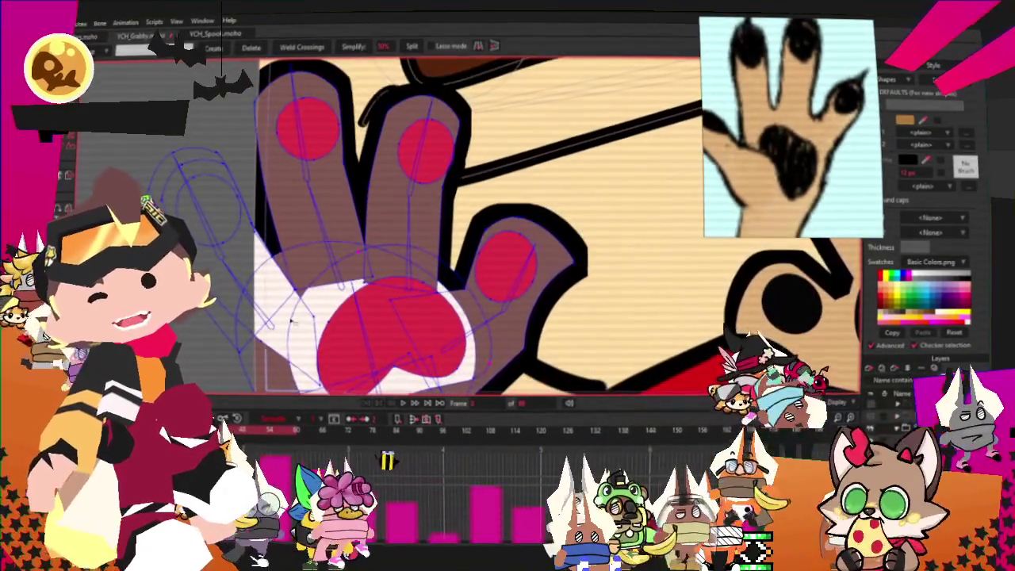
pyautogui.click(291, 320)
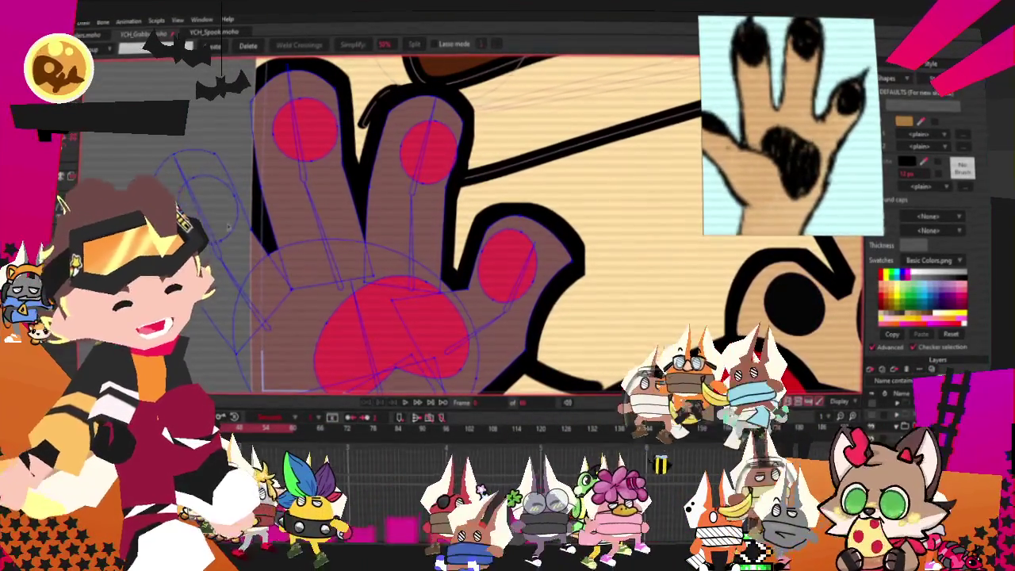
pyautogui.press('q')
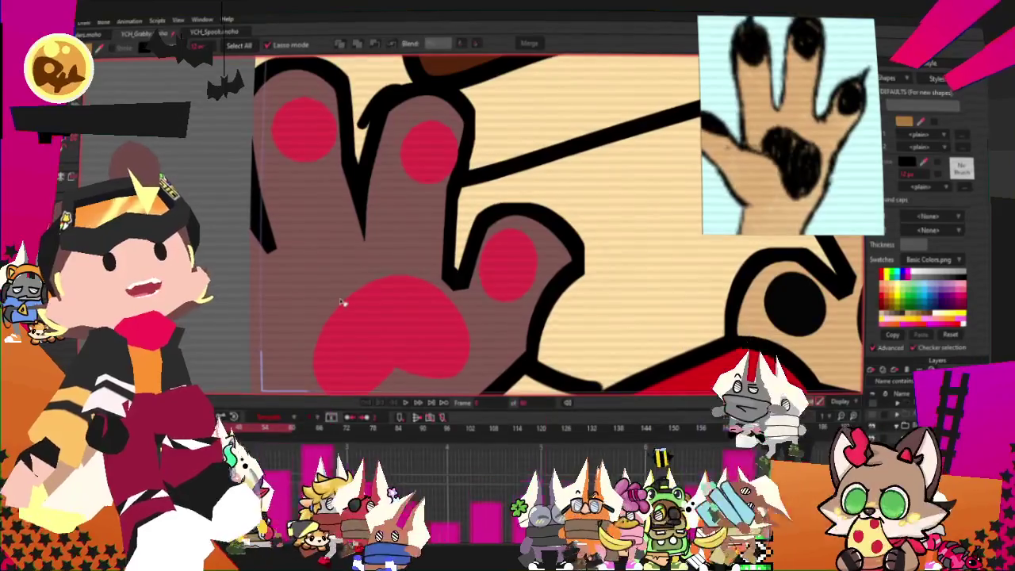
pyautogui.click(386, 236)
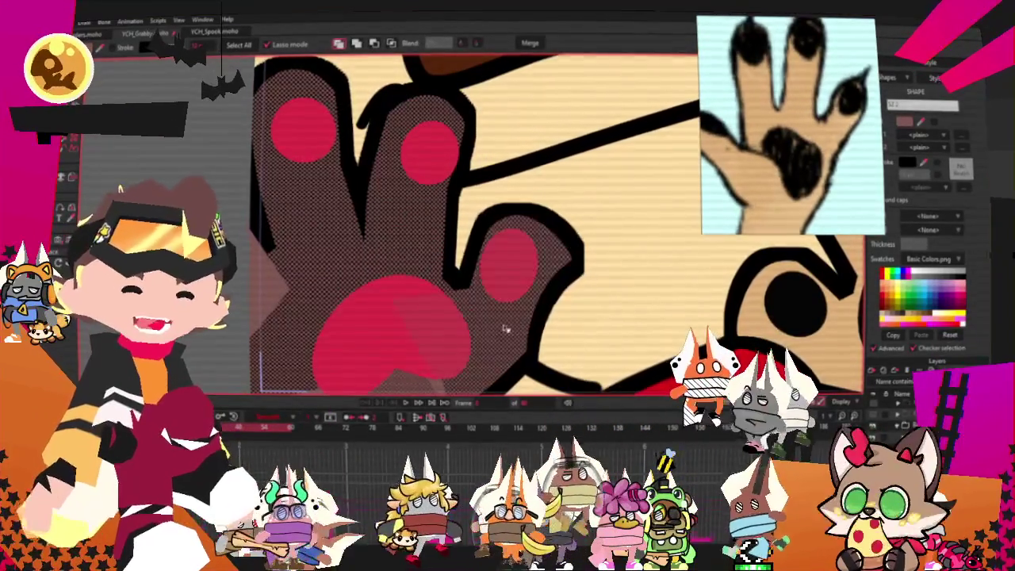
# - Set the second paw's fill to the fur's tan and its pads to black
pyautogui.scroll(-2, 722, 229)
pyautogui.scroll(-2, 722, 229)
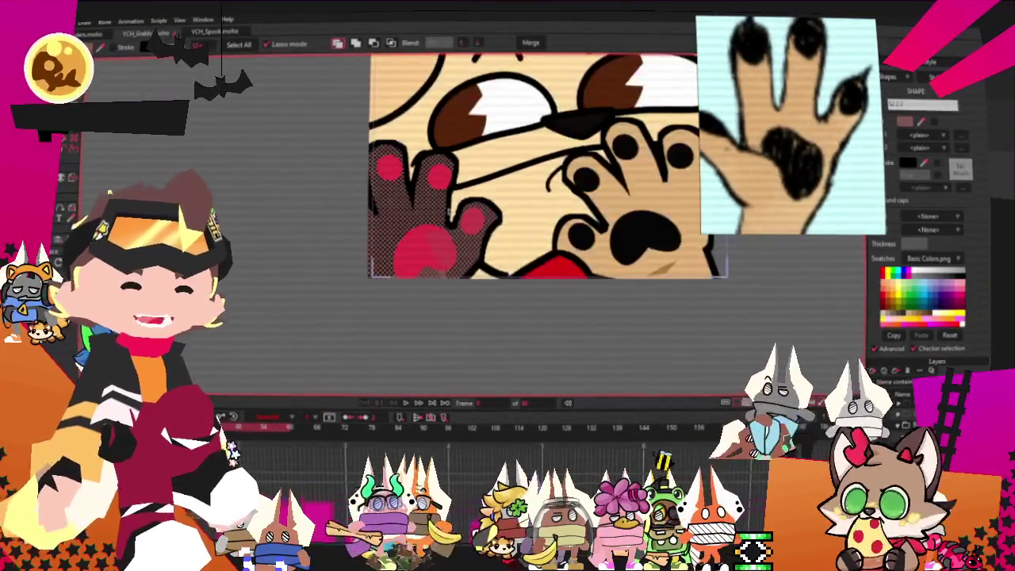
pyautogui.scroll(-2, 722, 230)
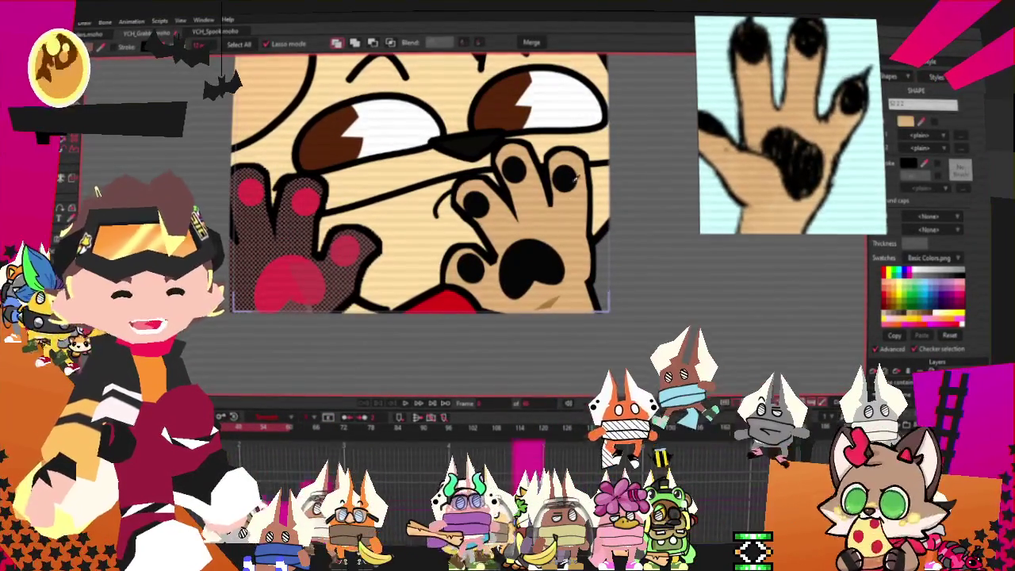
pyautogui.scroll(2, 575, 181)
pyautogui.scroll(2, 476, 206)
pyautogui.scroll(2, 380, 234)
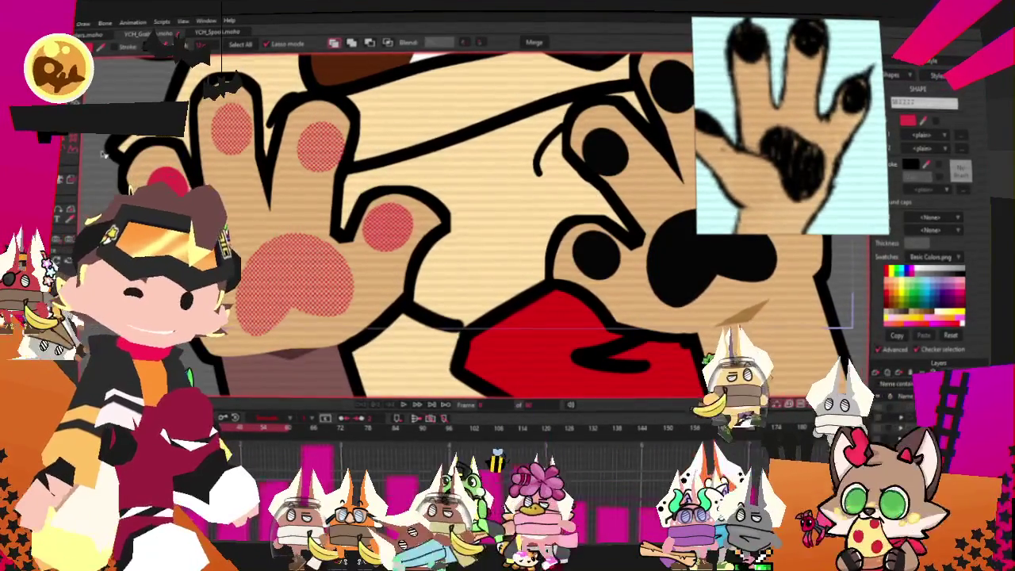
pyautogui.scroll(-1, 445, 222)
pyautogui.scroll(2, 444, 222)
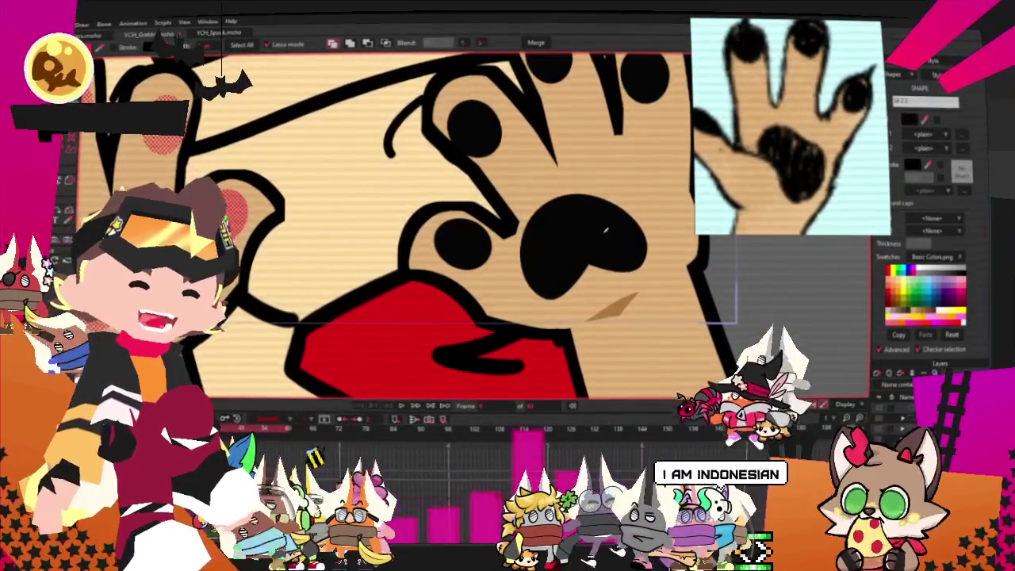
pyautogui.scroll(-1, 605, 230)
pyautogui.scroll(2, 605, 230)
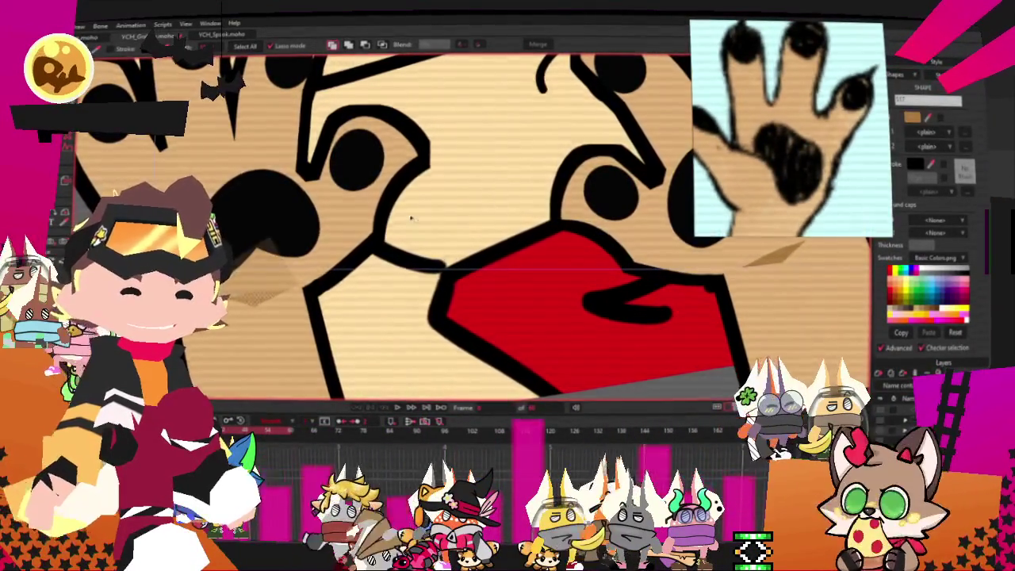
pyautogui.scroll(-5, 412, 218)
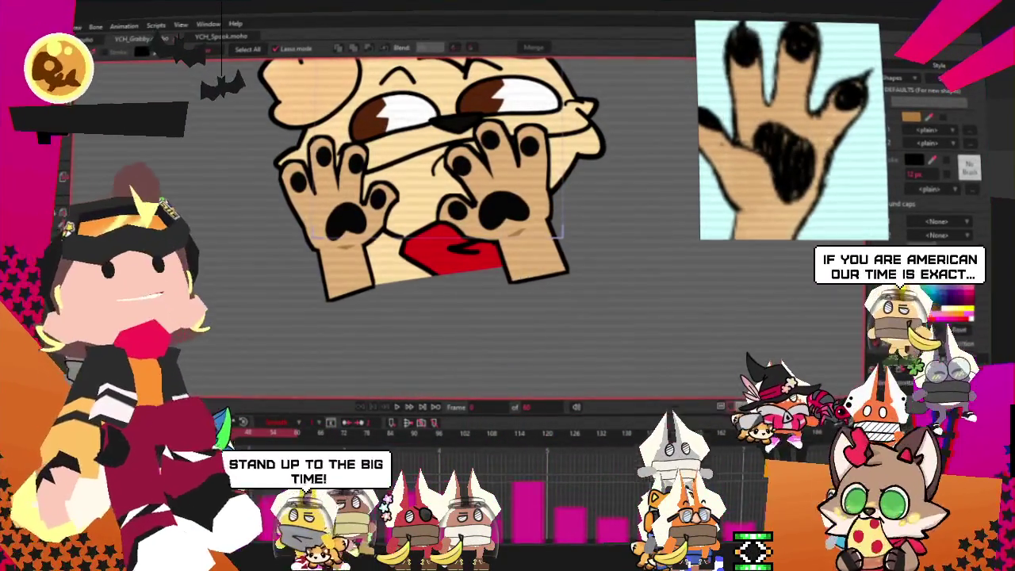
# - Undo the last change, render the emote, close the finished preview, and save the project
pyautogui.hotkey('ctrl', 'z')
pyautogui.hotkey('ctrl', 'z')
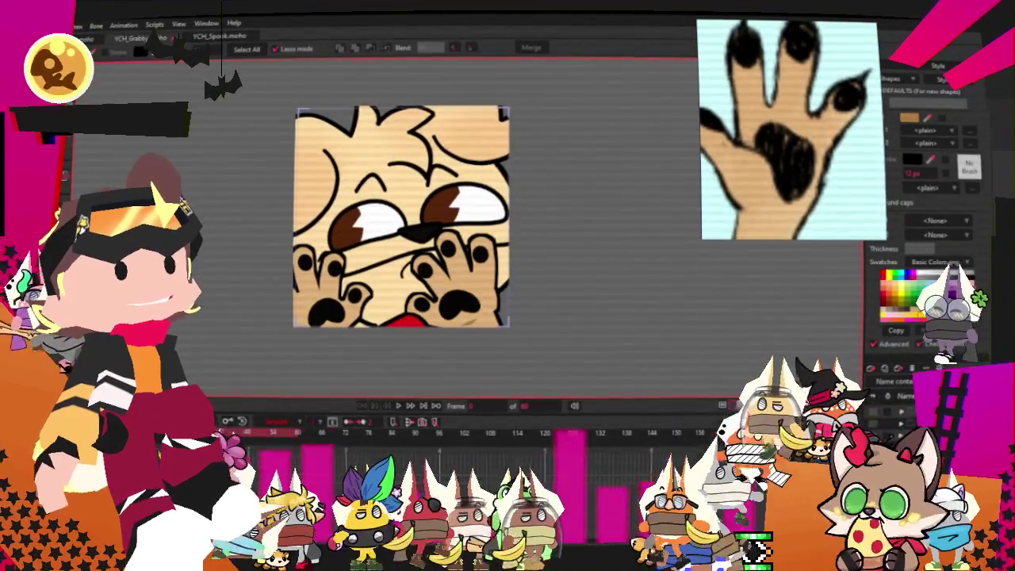
pyautogui.hotkey('alt', 'f')
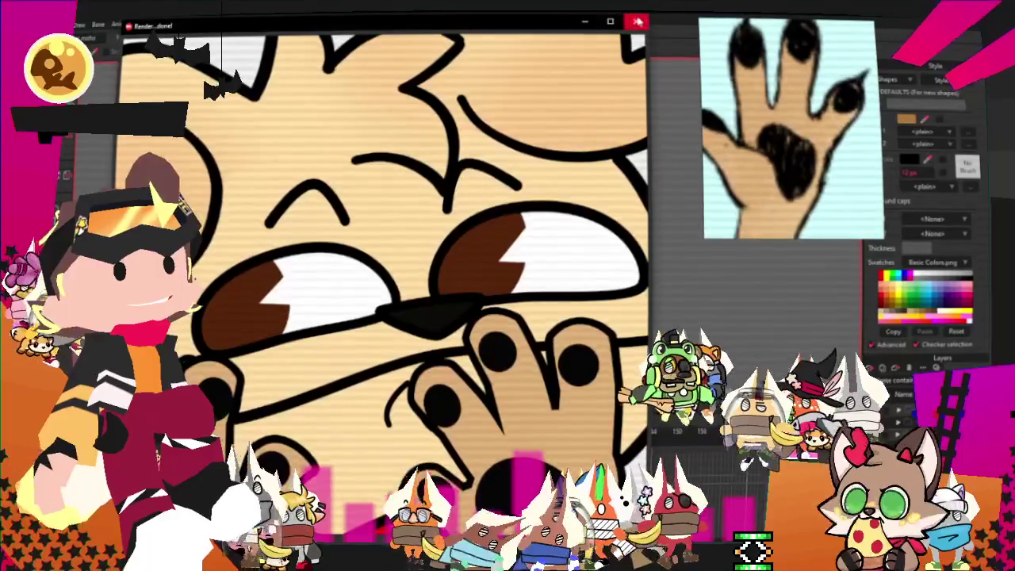
pyautogui.click(638, 21)
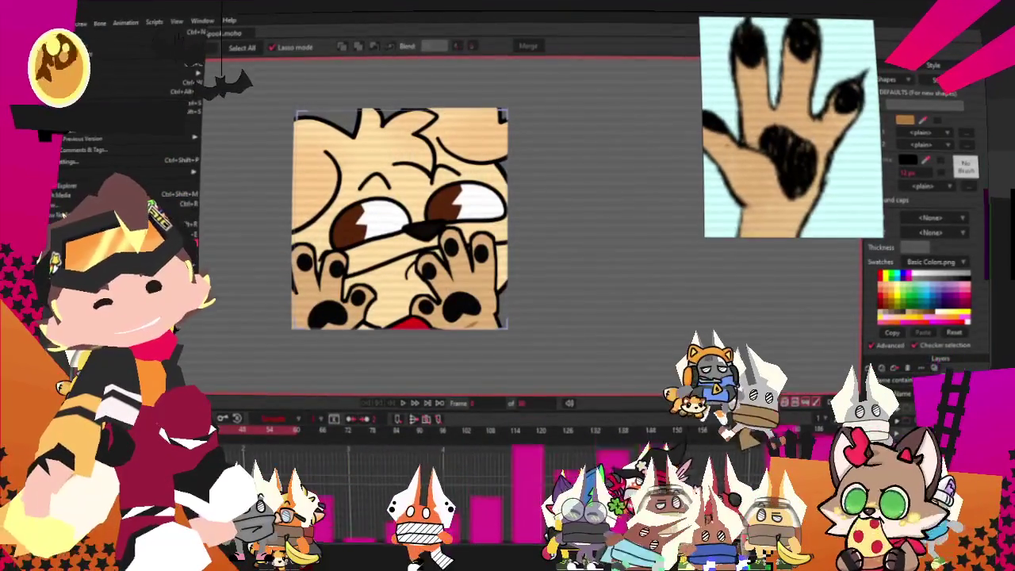
pyautogui.click(203, 219)
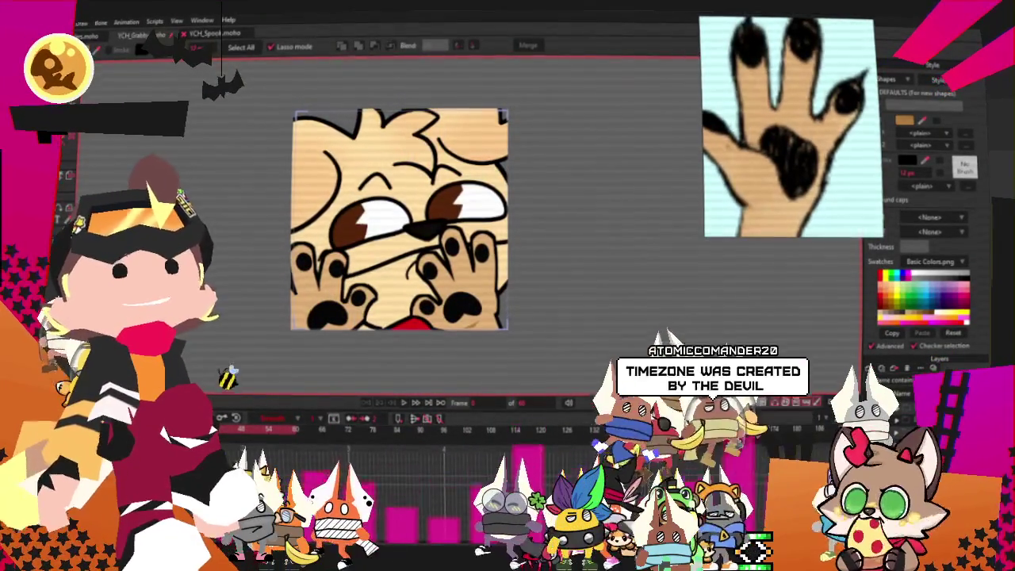